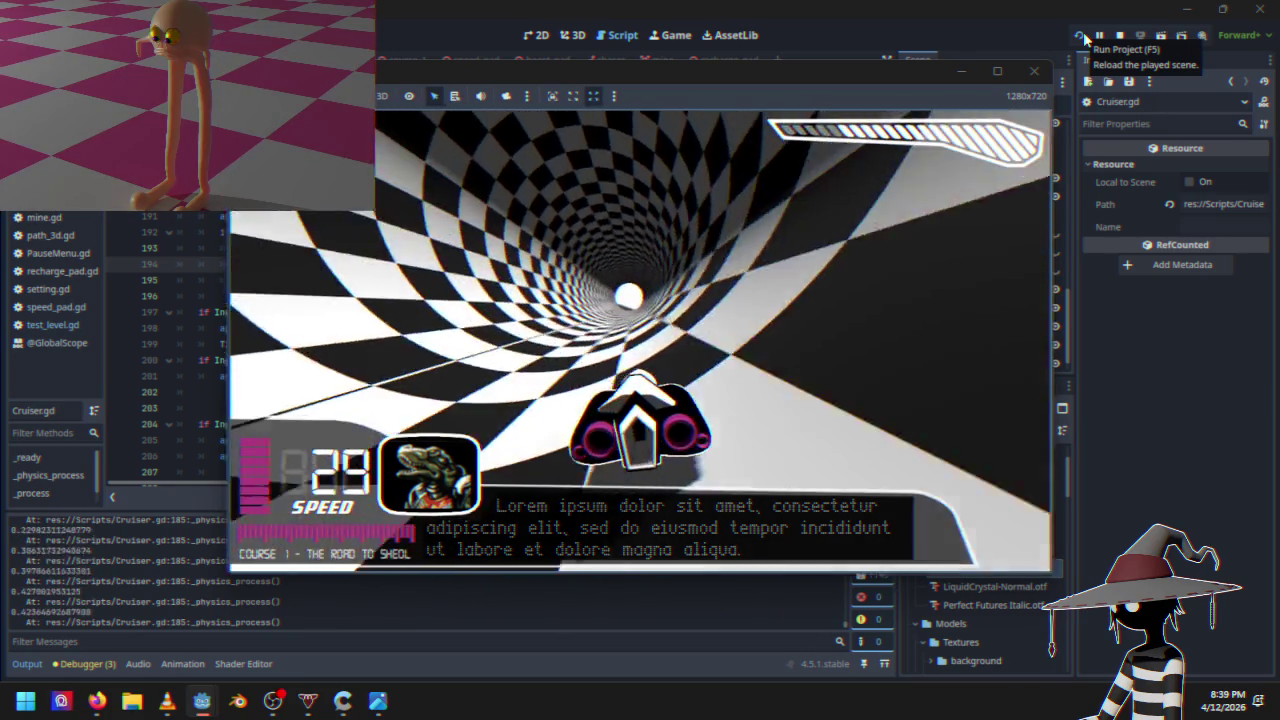
{"action": "key", "text": "Escape"}
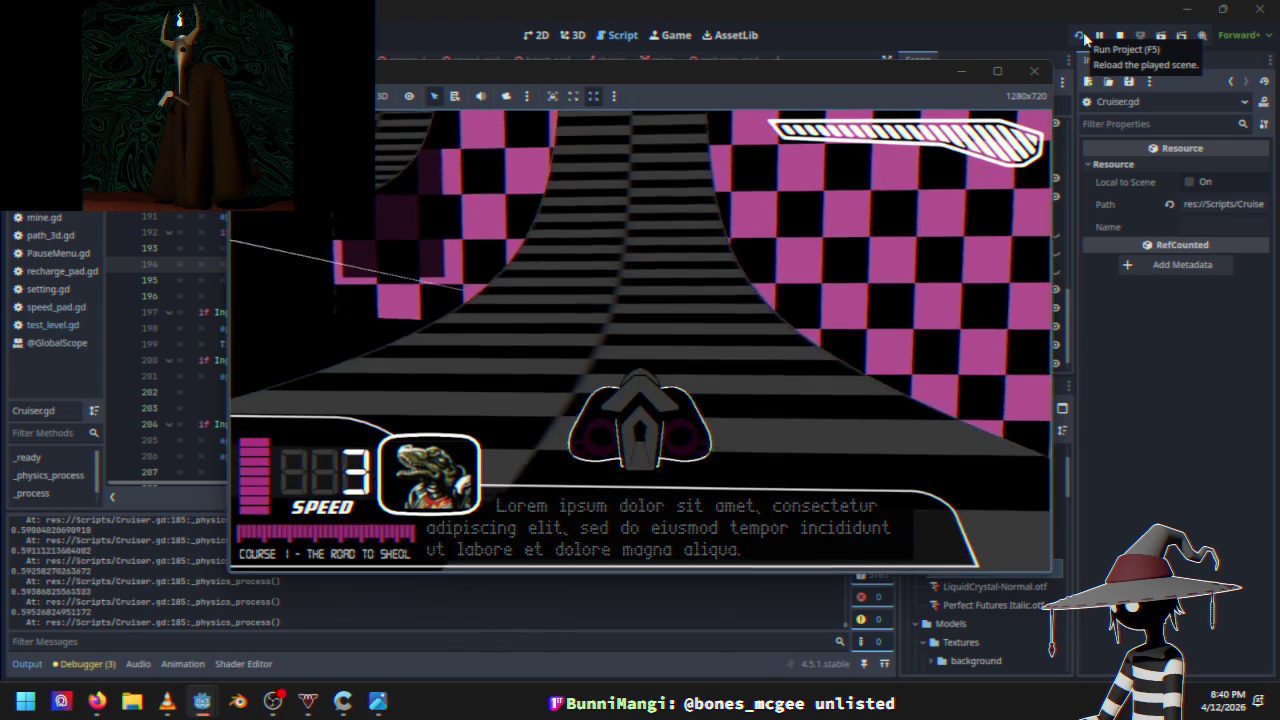
{"action": "key", "text": "w"}
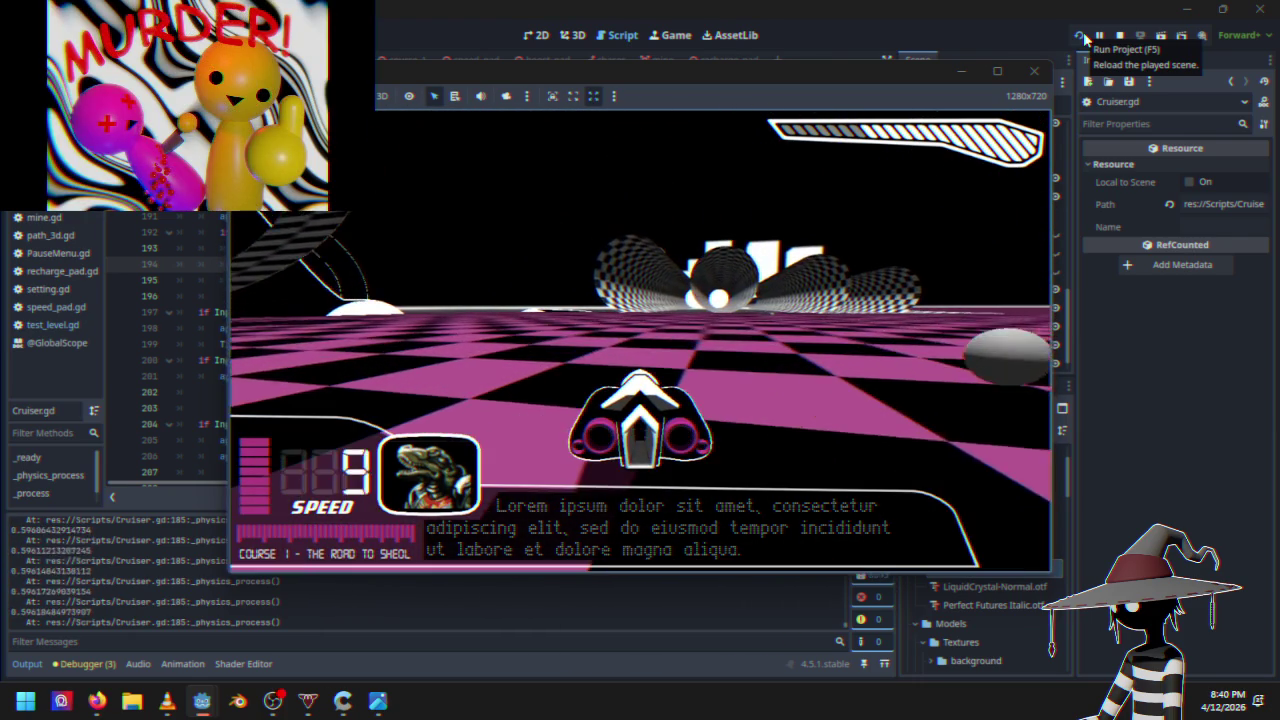
{"action": "key", "text": "Escape"}
{"action": "key", "text": "Down"}
{"action": "key", "text": "Down"}
{"action": "key", "text": "Return"}
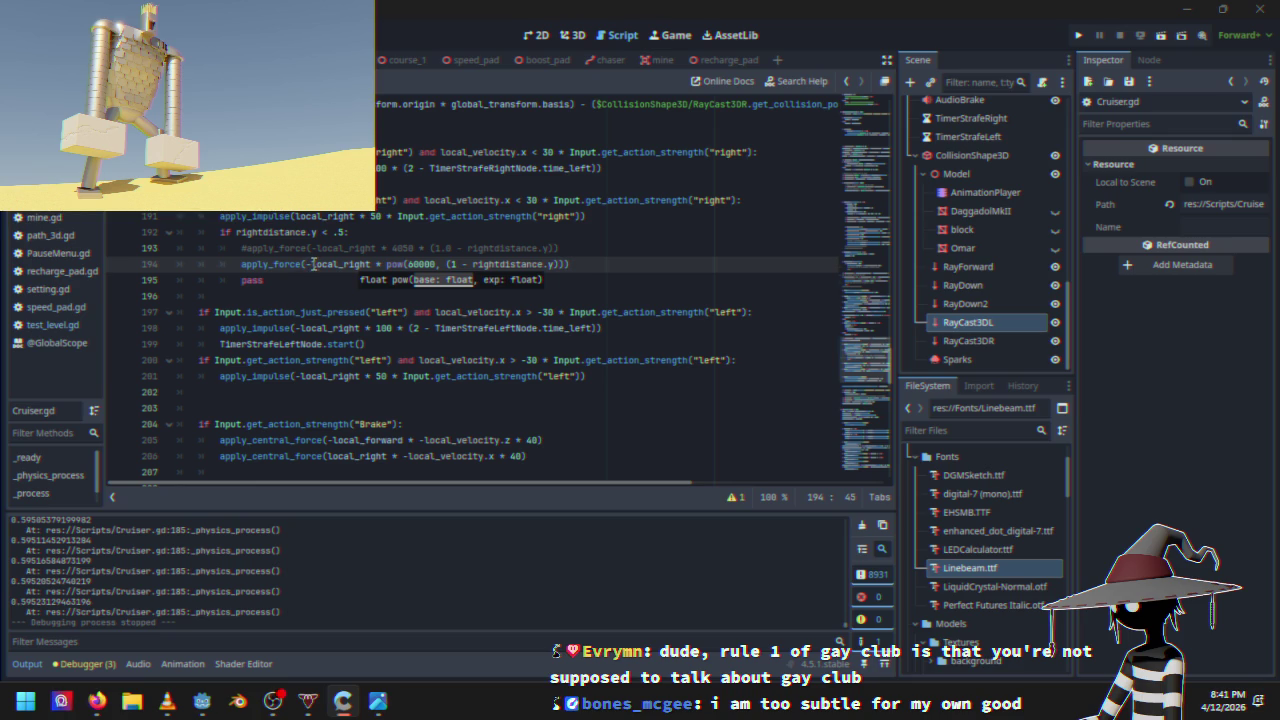
{"action": "left_click", "coordinate": [247, 264]}
{"action": "left_click_drag", "start_coordinate": [243, 264], "coordinate": [566, 265]}
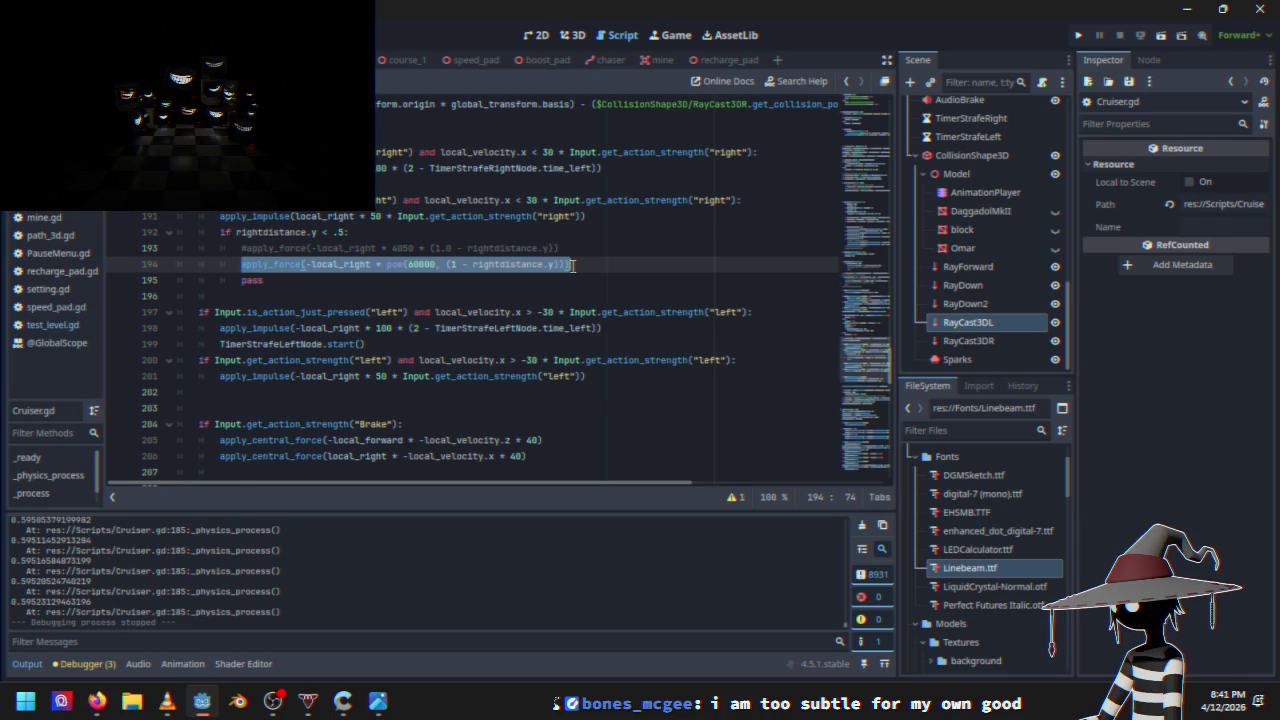
{"action": "key", "text": "ctrl+k"}
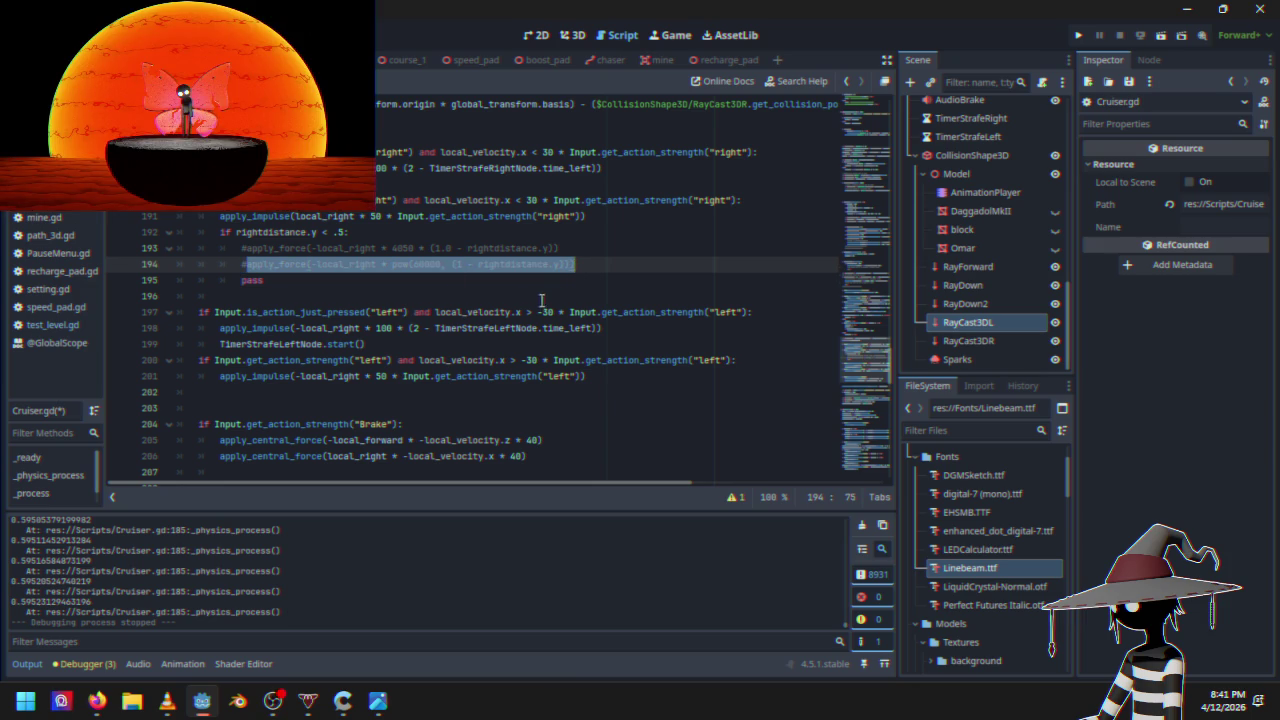
{"action": "left_click", "coordinate": [247, 248]}
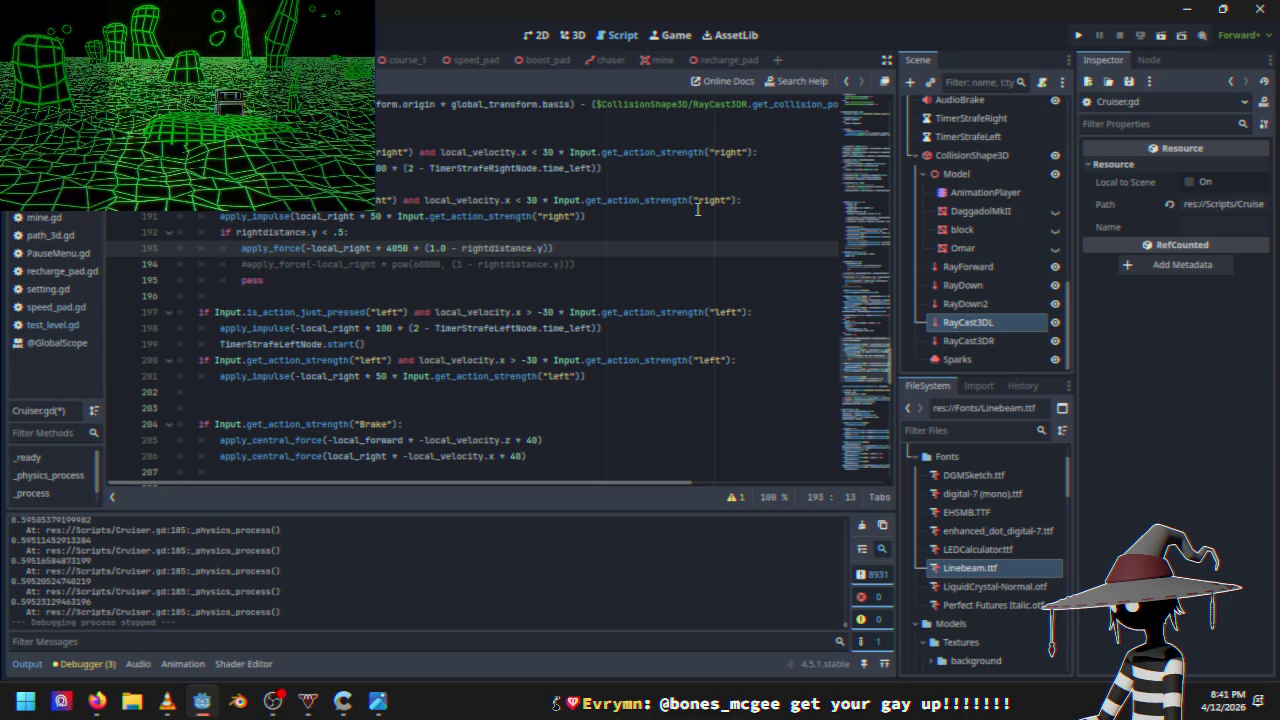
{"action": "mouse_move", "coordinate": [685, 209]}
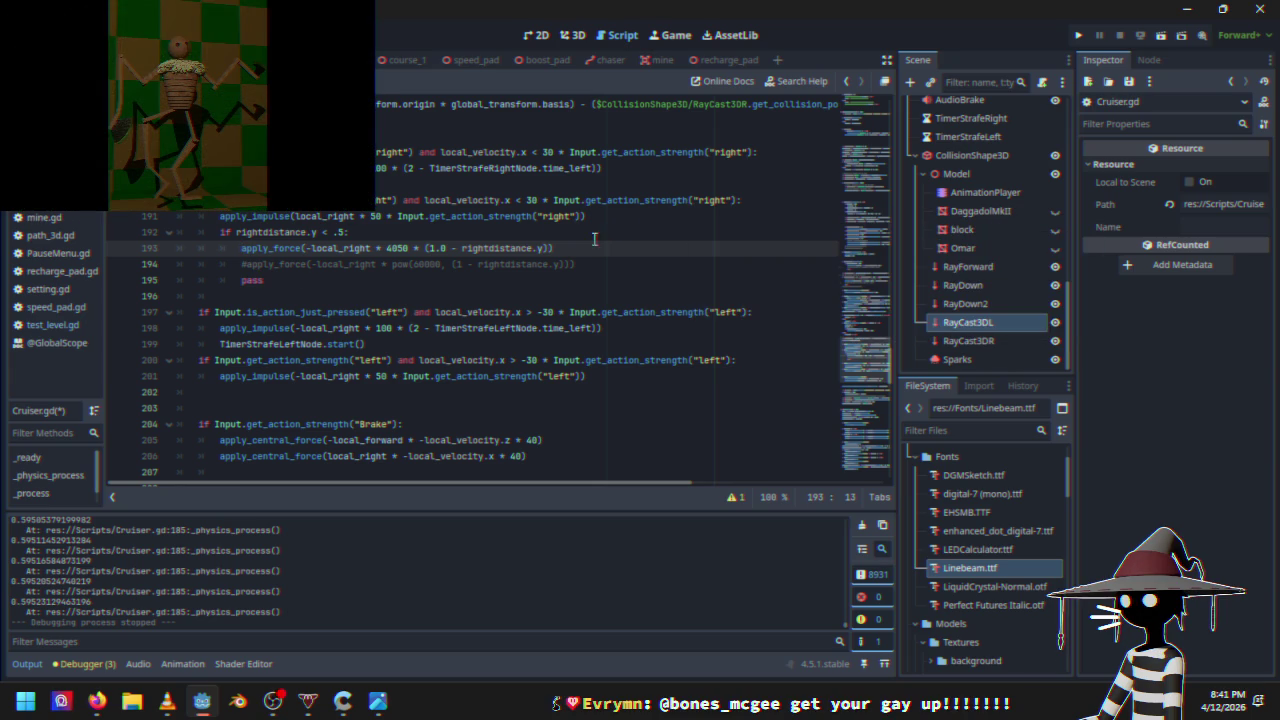
{"action": "left_click", "coordinate": [447, 248]}
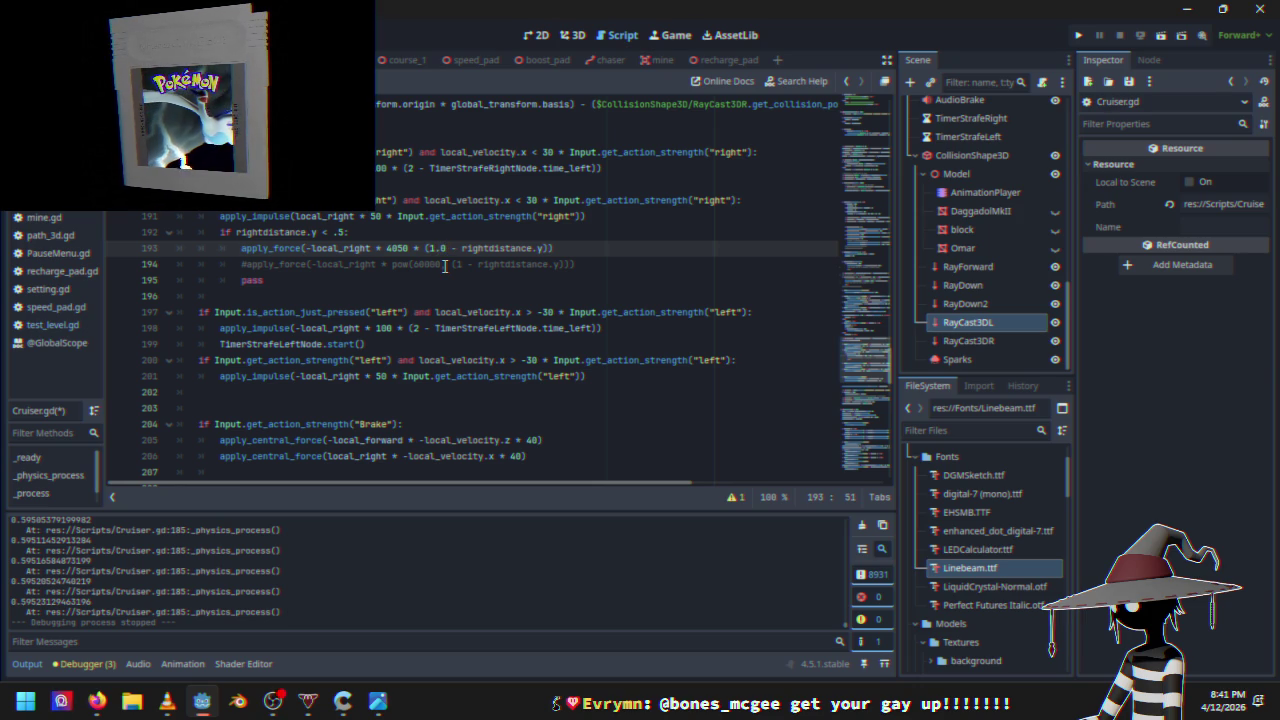
{"action": "key", "text": "BackSpace"}
{"action": "key", "text": "BackSpace"}
{"action": "key", "text": "End"}
{"action": "key", "text": "BackSpace"}
{"action": "type", "text": ".9"}
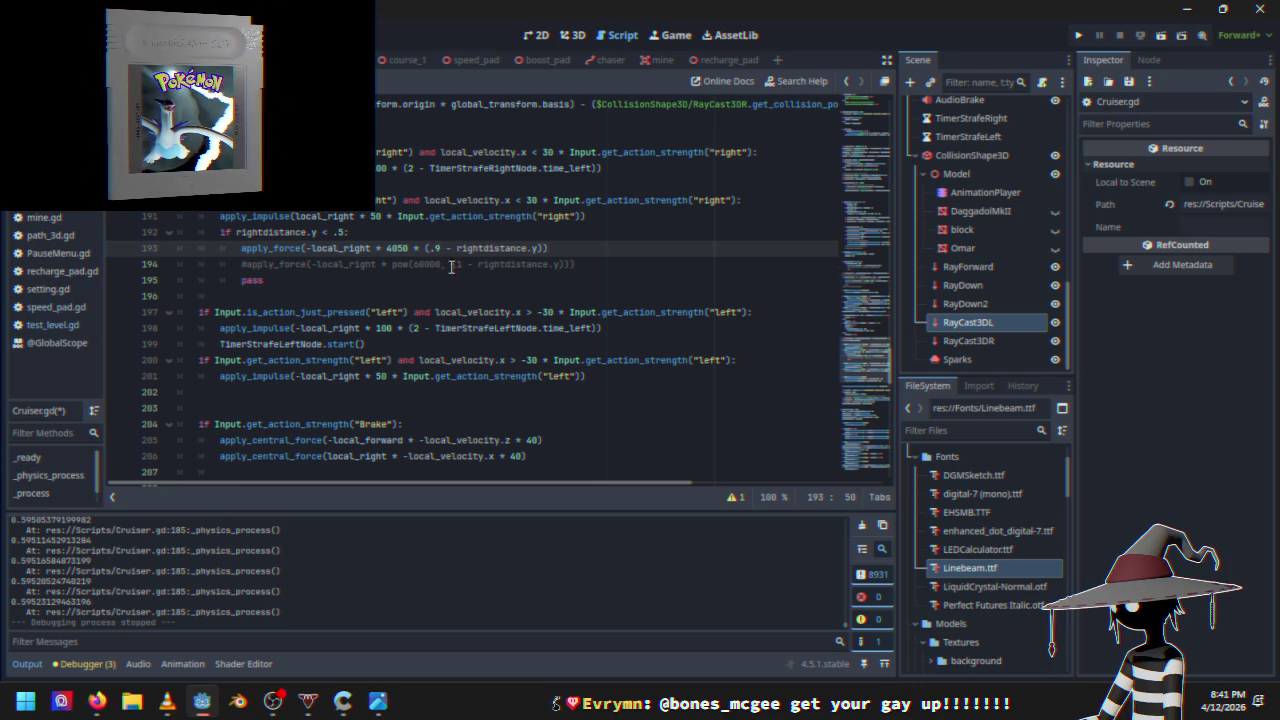
{"action": "left_click", "coordinate": [1082, 36]}
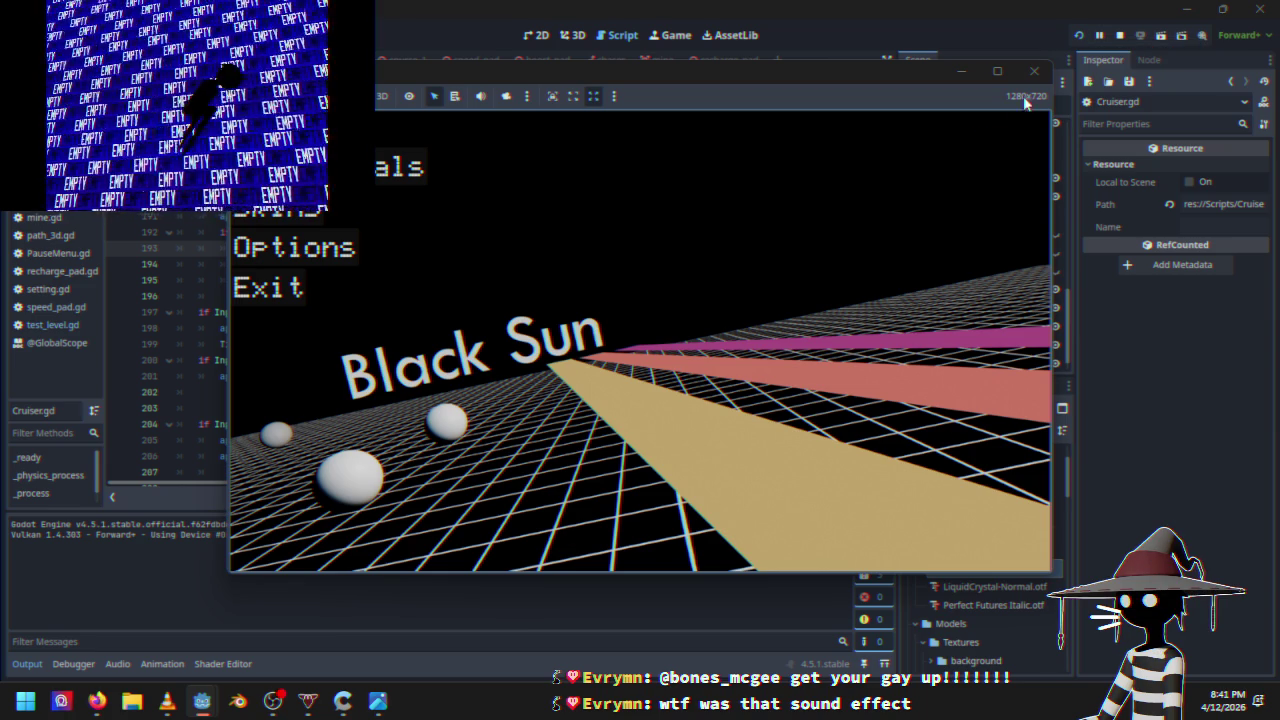
{"action": "left_click", "coordinate": [1034, 71]}
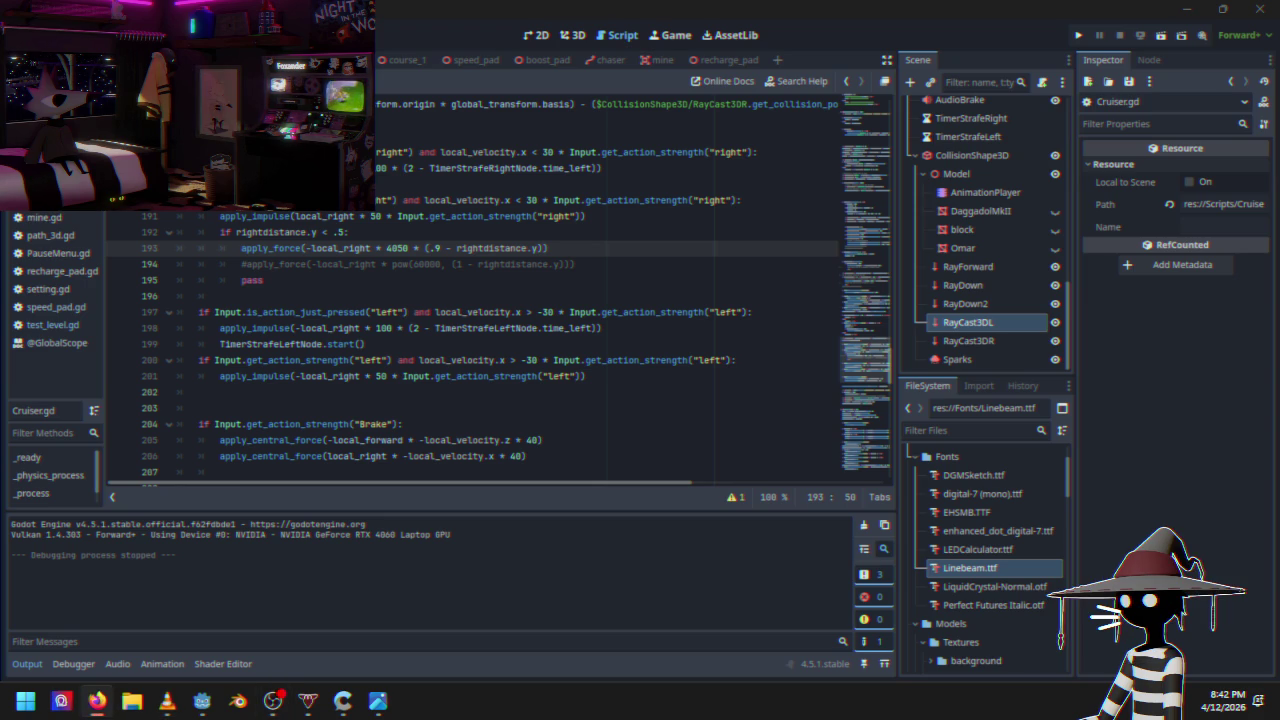
{"action": "key", "text": "alt+Tab"}
{"action": "left_click", "coordinate": [592, 243]}
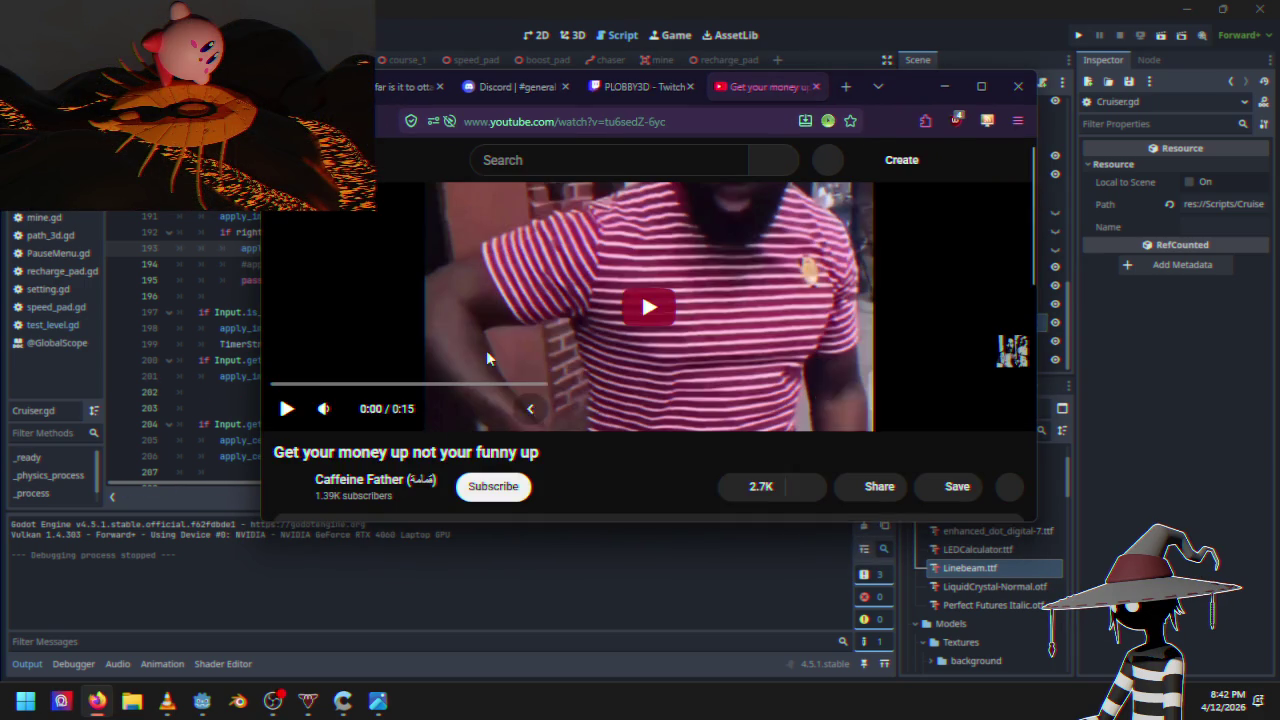
{"action": "left_click", "coordinate": [645, 318]}
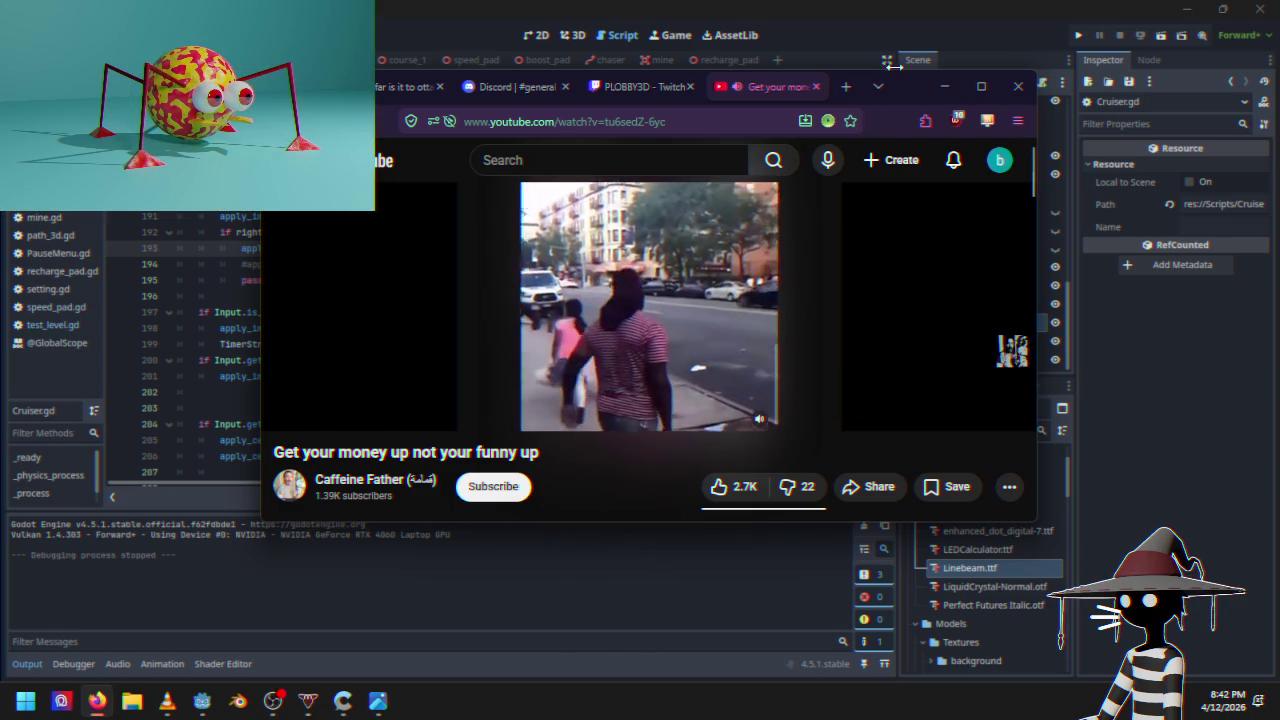
{"action": "left_click", "coordinate": [944, 86]}
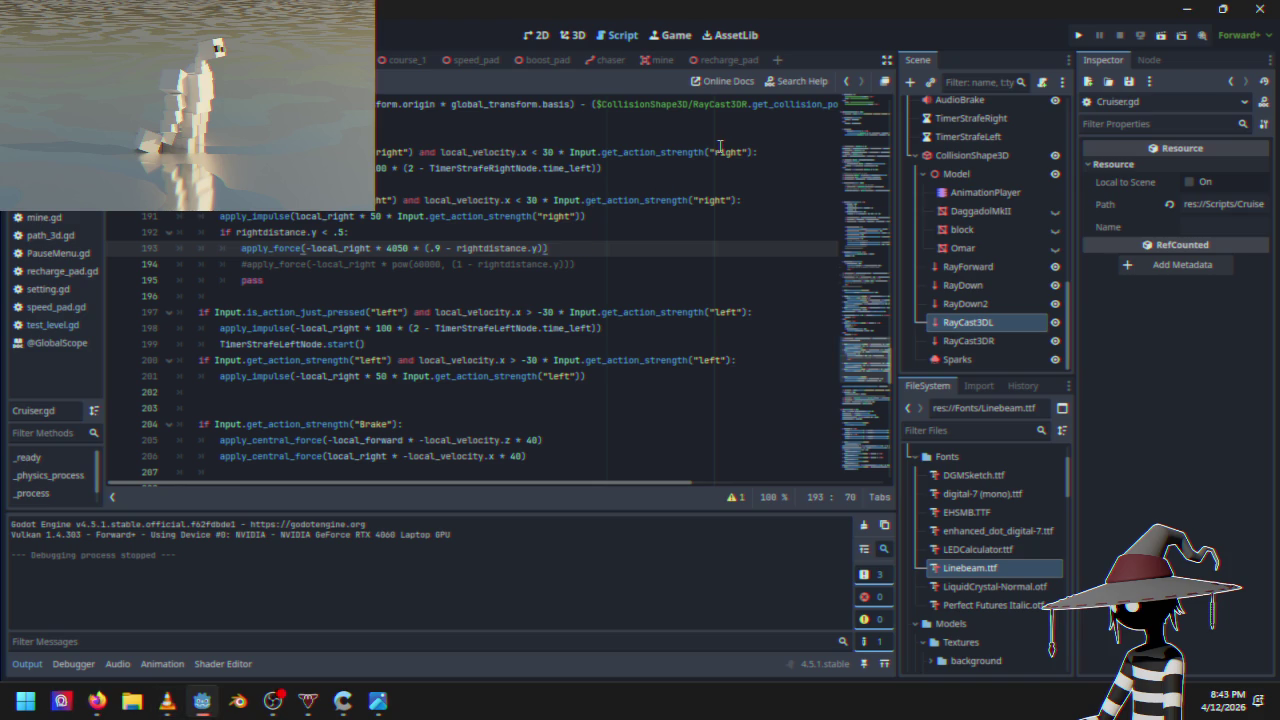
{"action": "left_click", "coordinate": [1074, 36]}
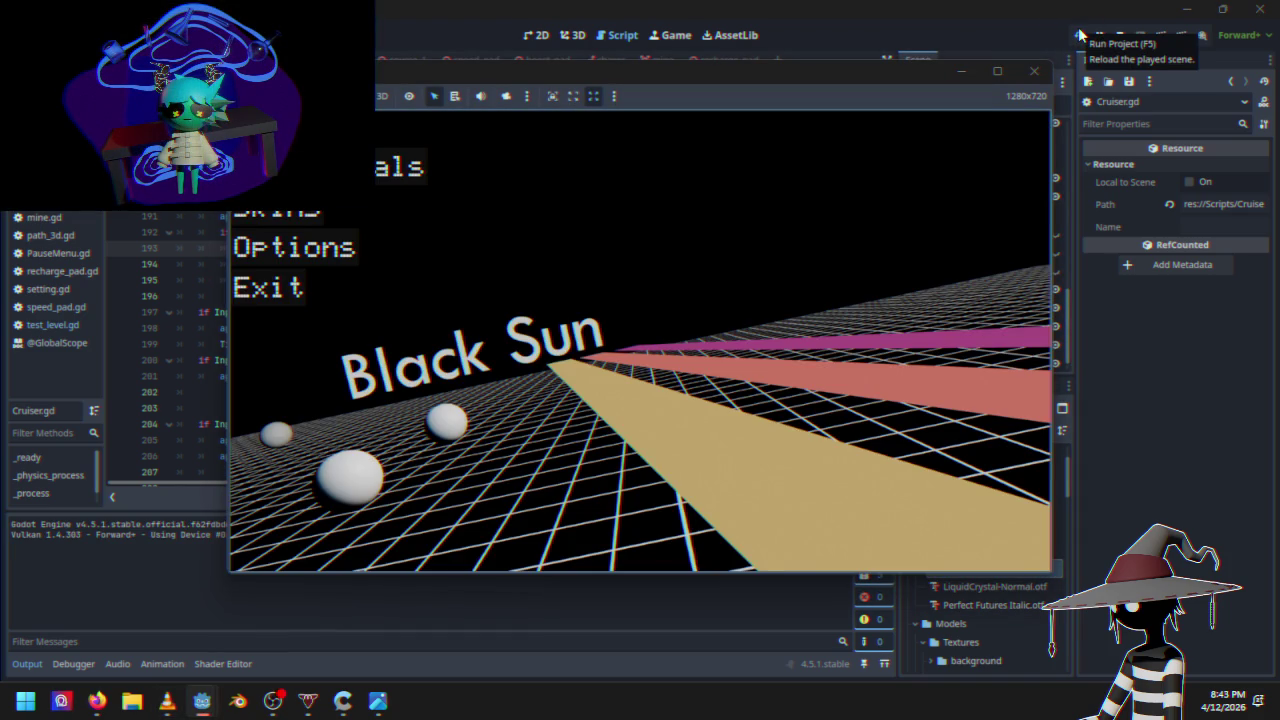
{"action": "key", "text": "Return"}
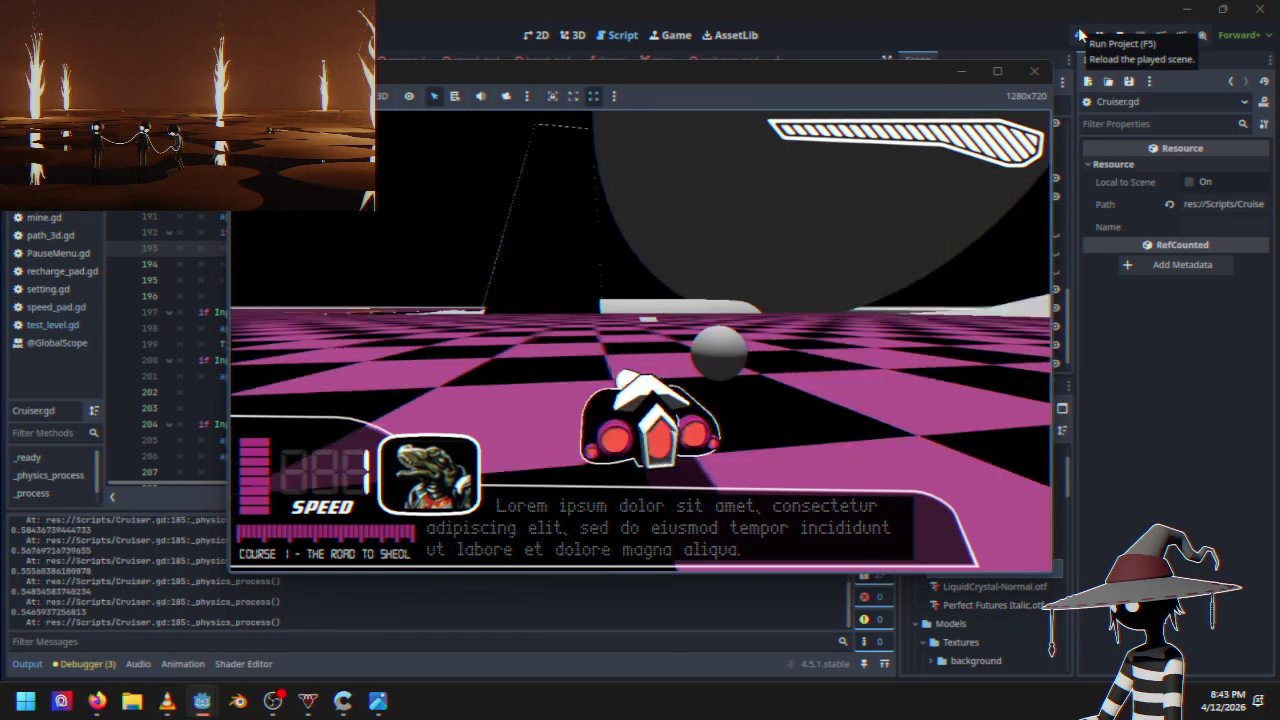
{"action": "key", "text": "w"}
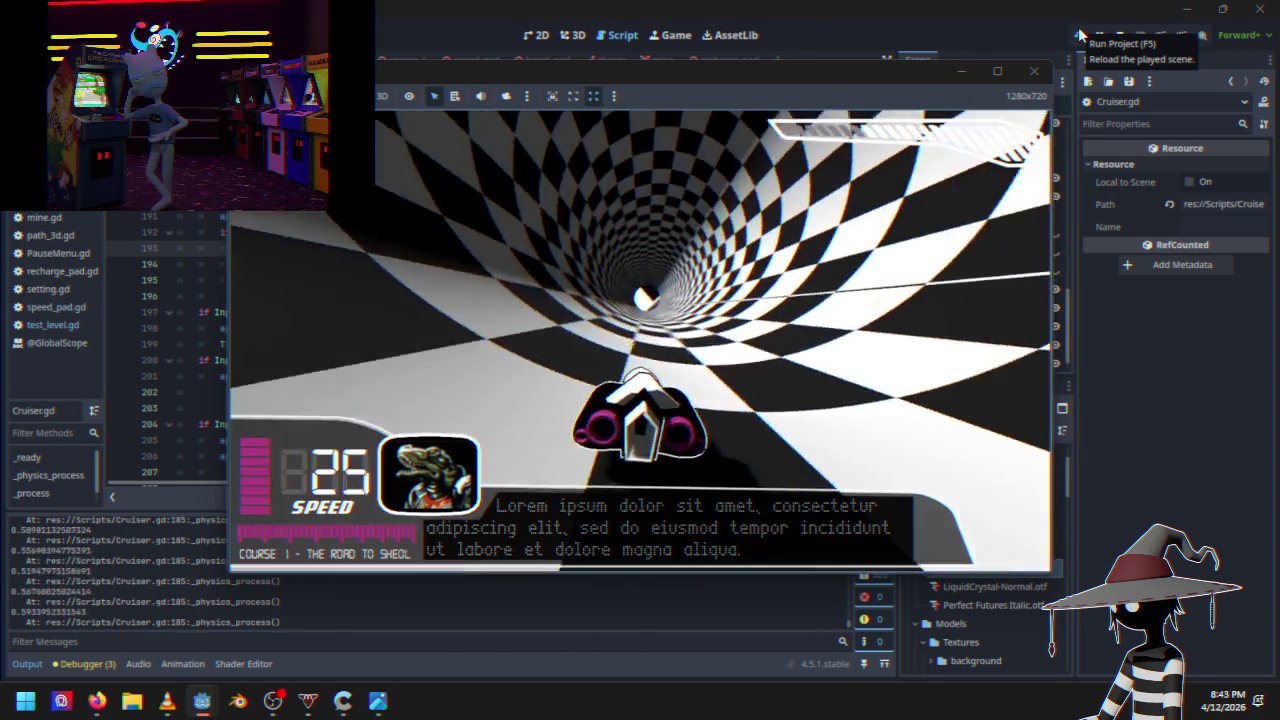
{"action": "key", "text": "w"}
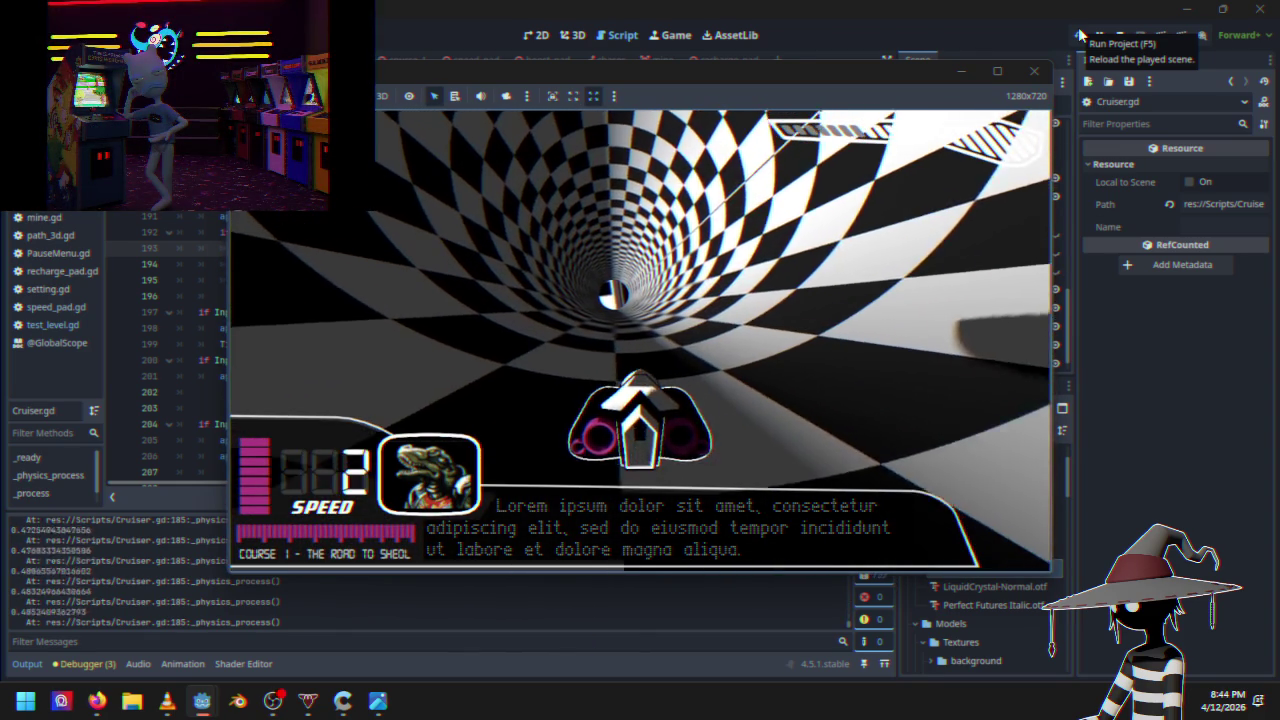
{"action": "key", "text": "w"}
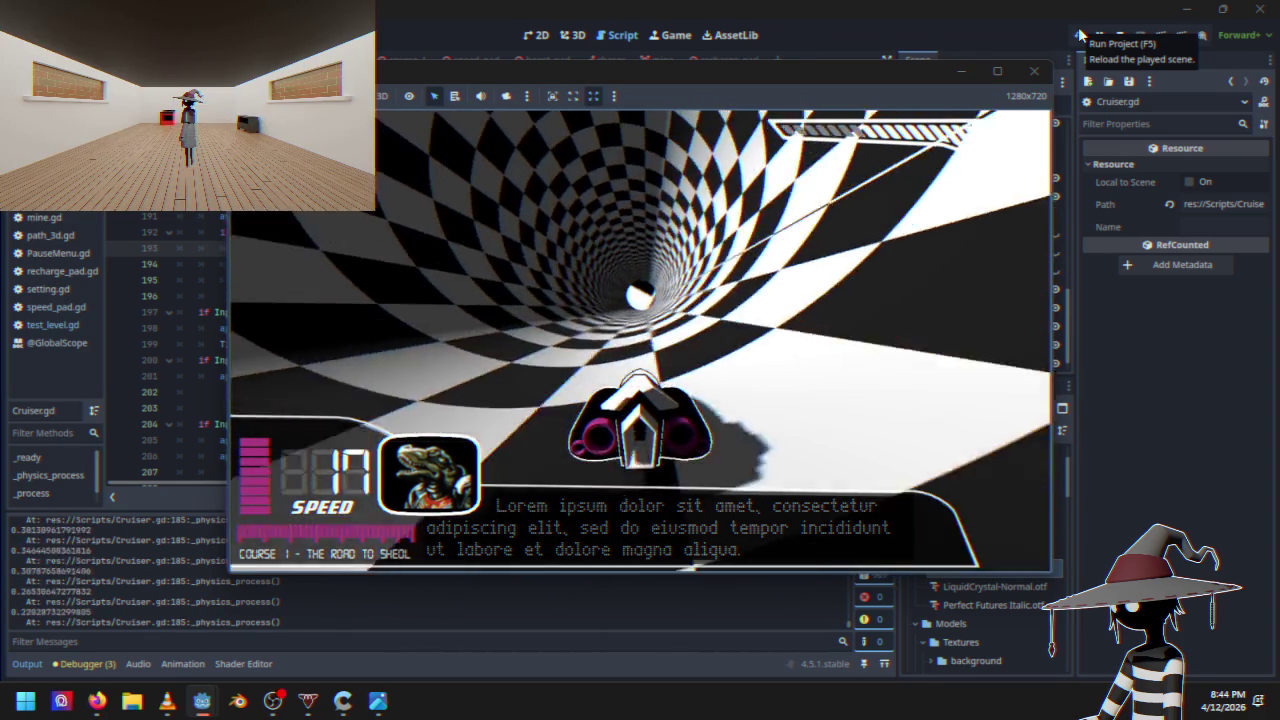
{"action": "key", "text": "w"}
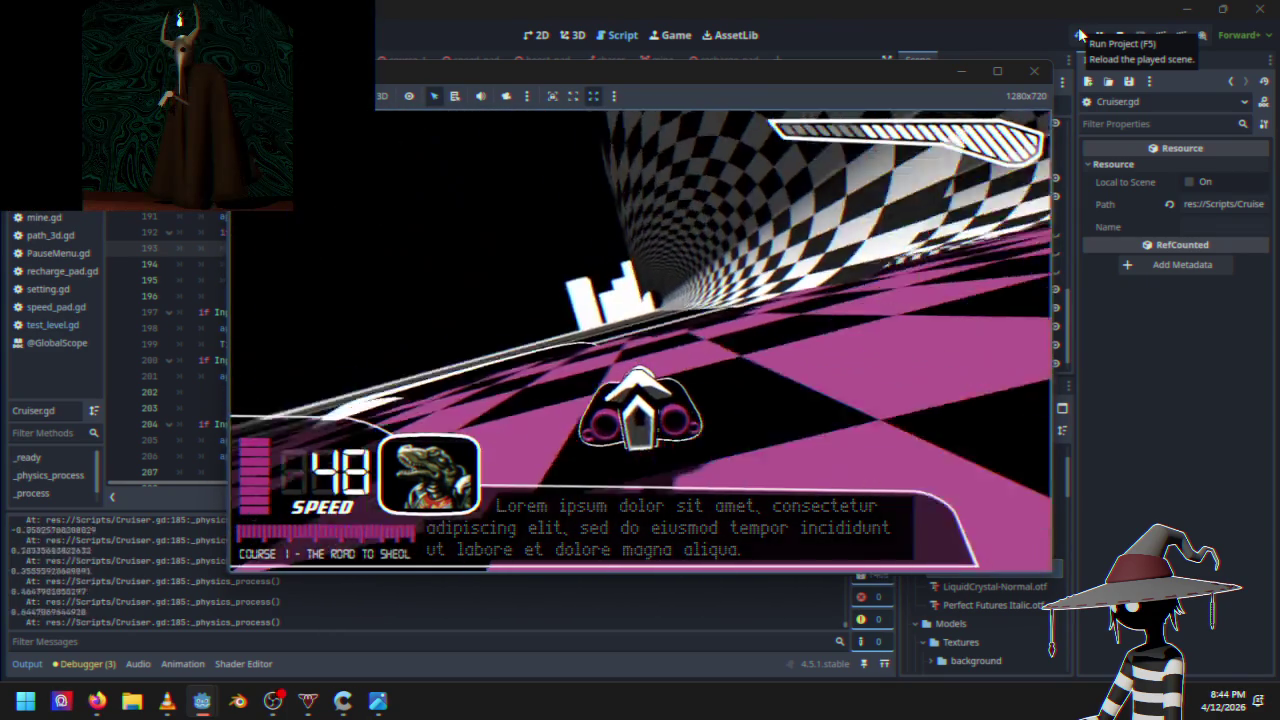
{"action": "key", "text": "Escape"}
{"action": "key", "text": "Return"}
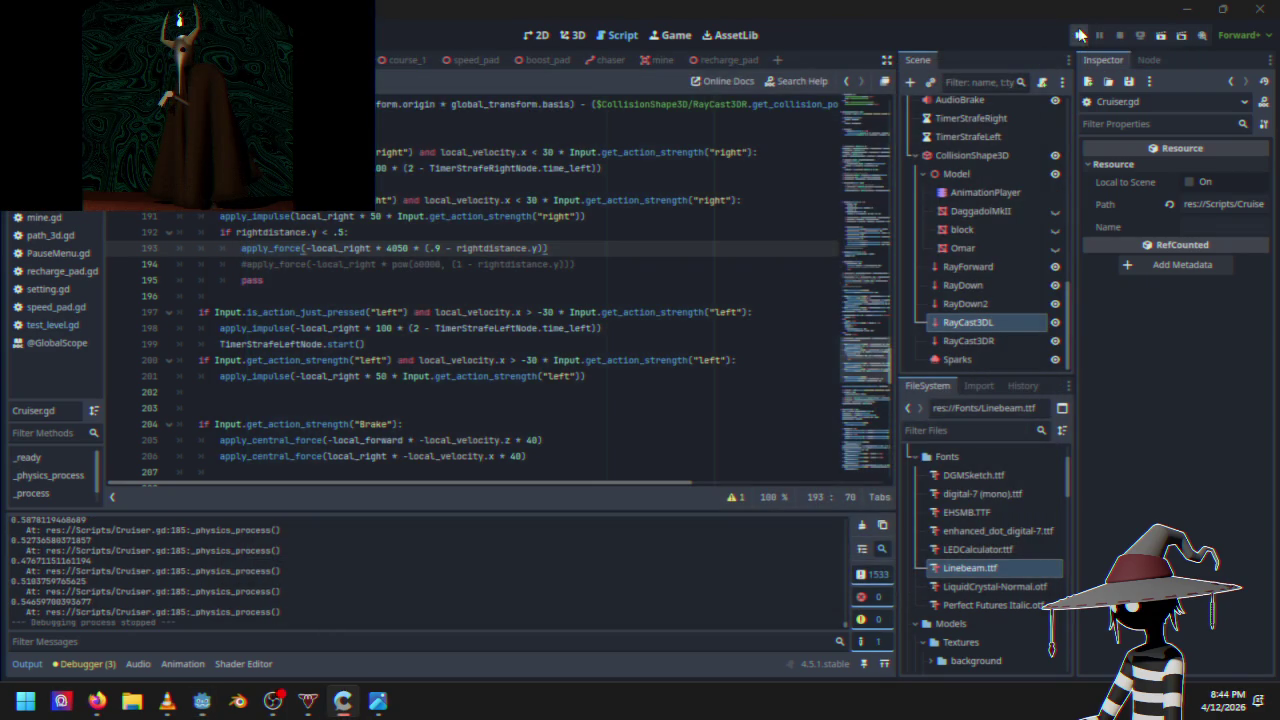
{"action": "left_click", "coordinate": [443, 249]}
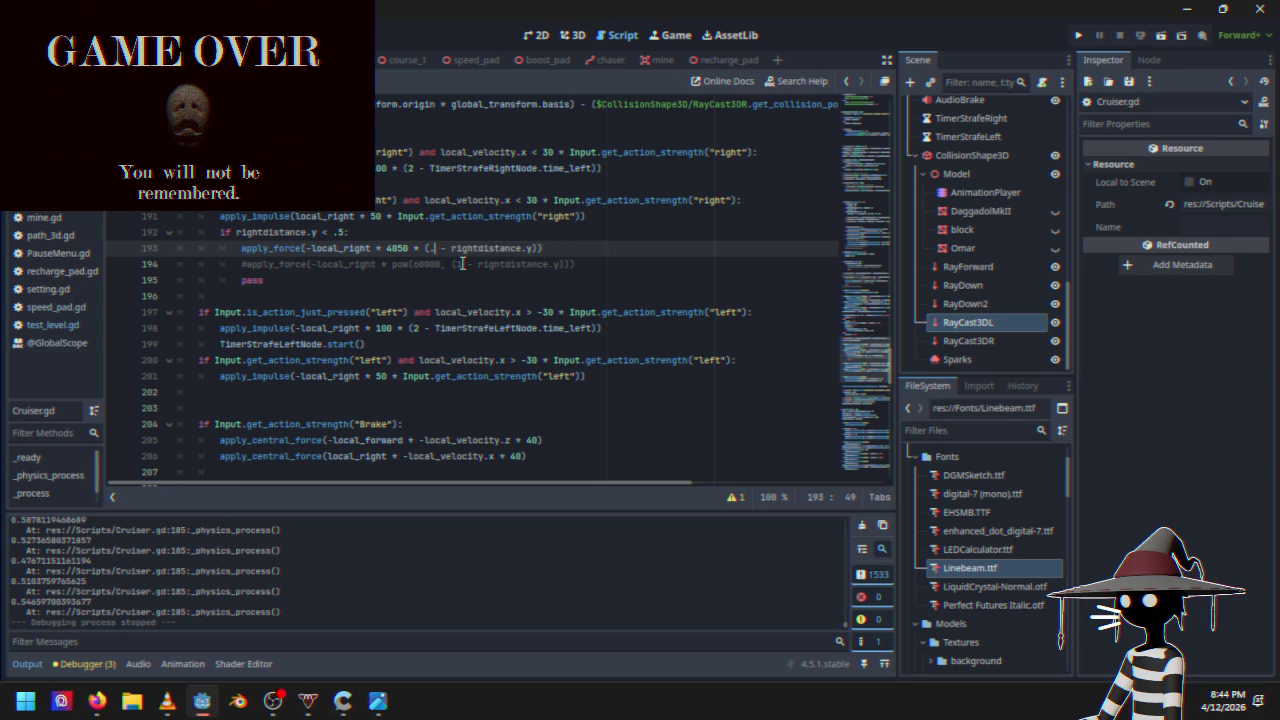
{"action": "type", "text": "7"}
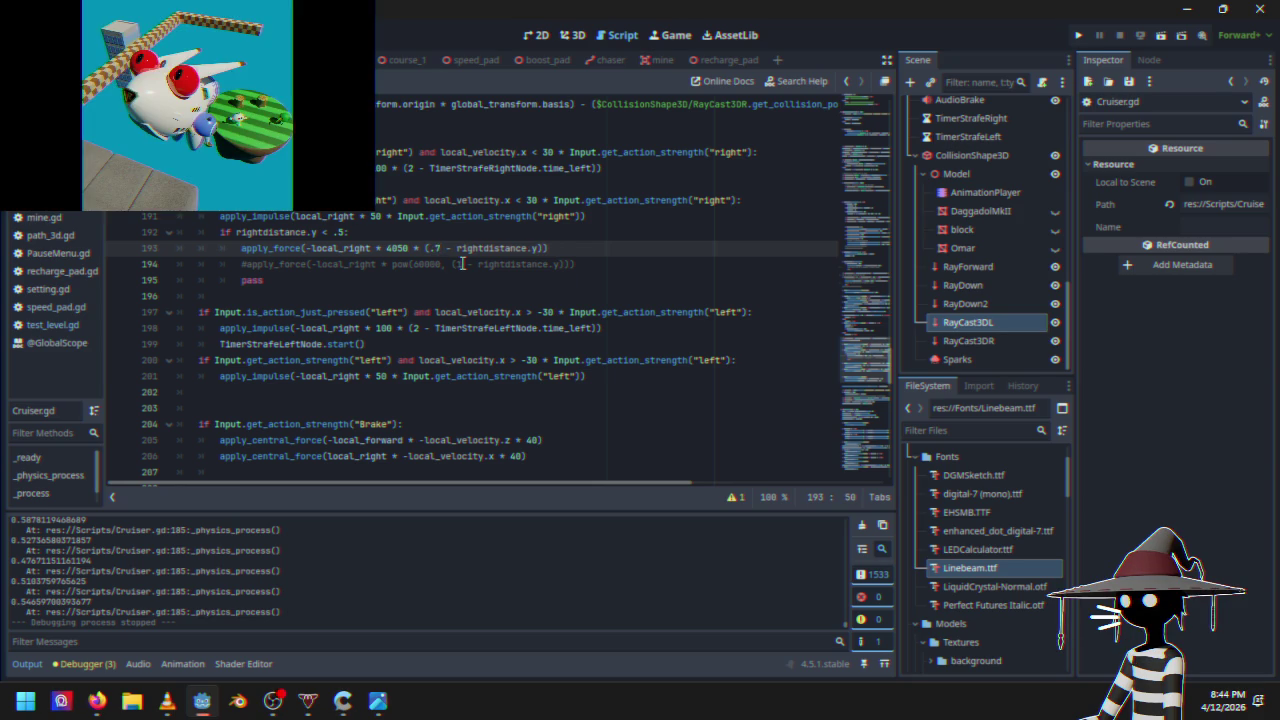
{"action": "left_click", "coordinate": [1080, 38]}
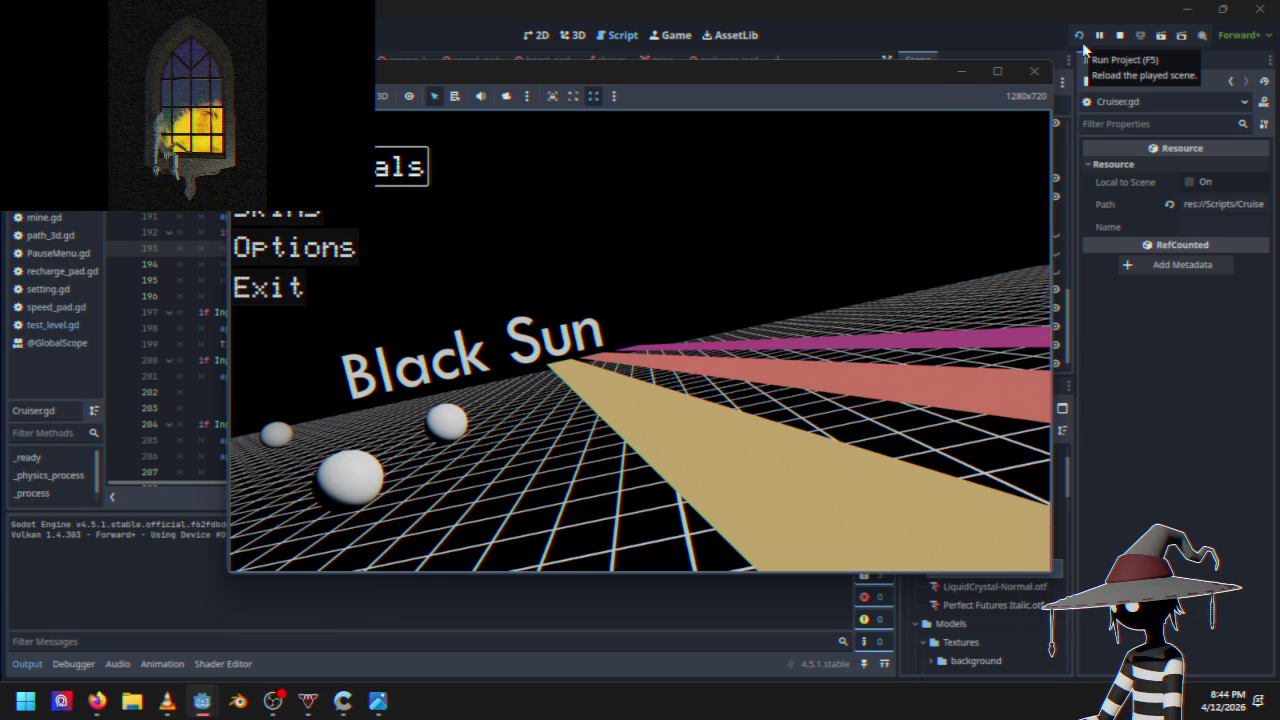
{"action": "key", "text": "Return"}
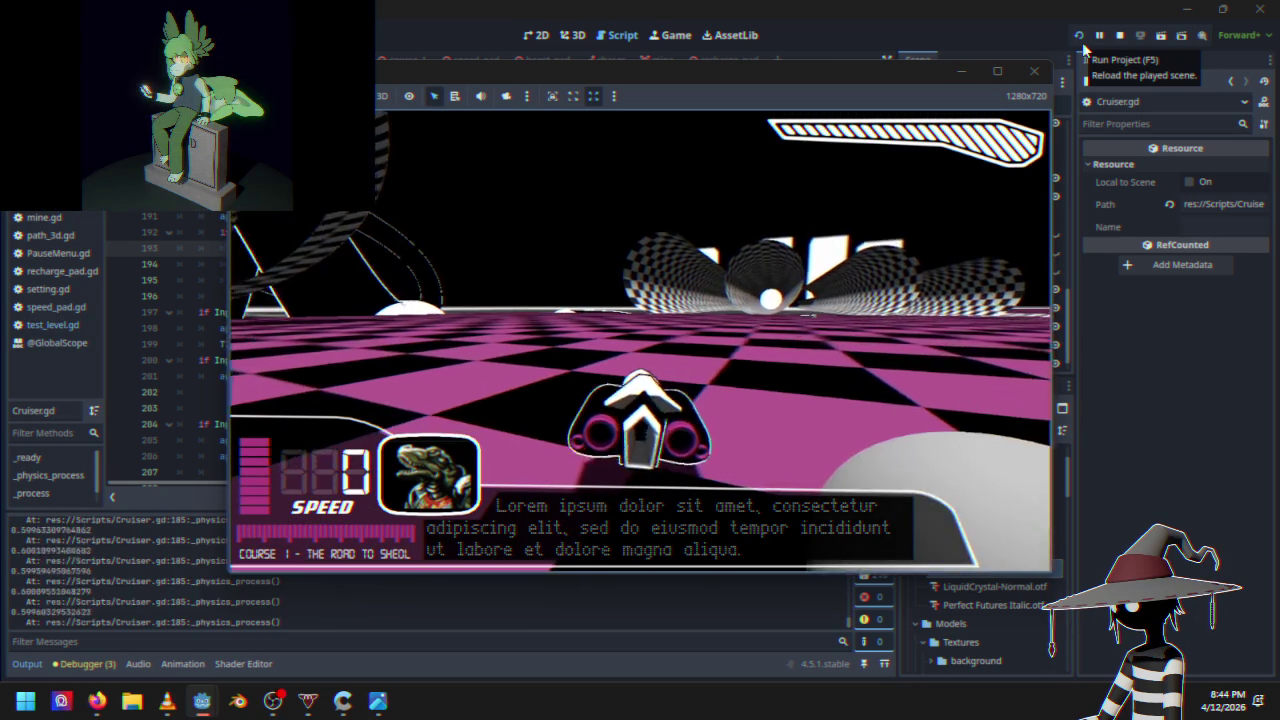
{"action": "key", "text": "Up"}
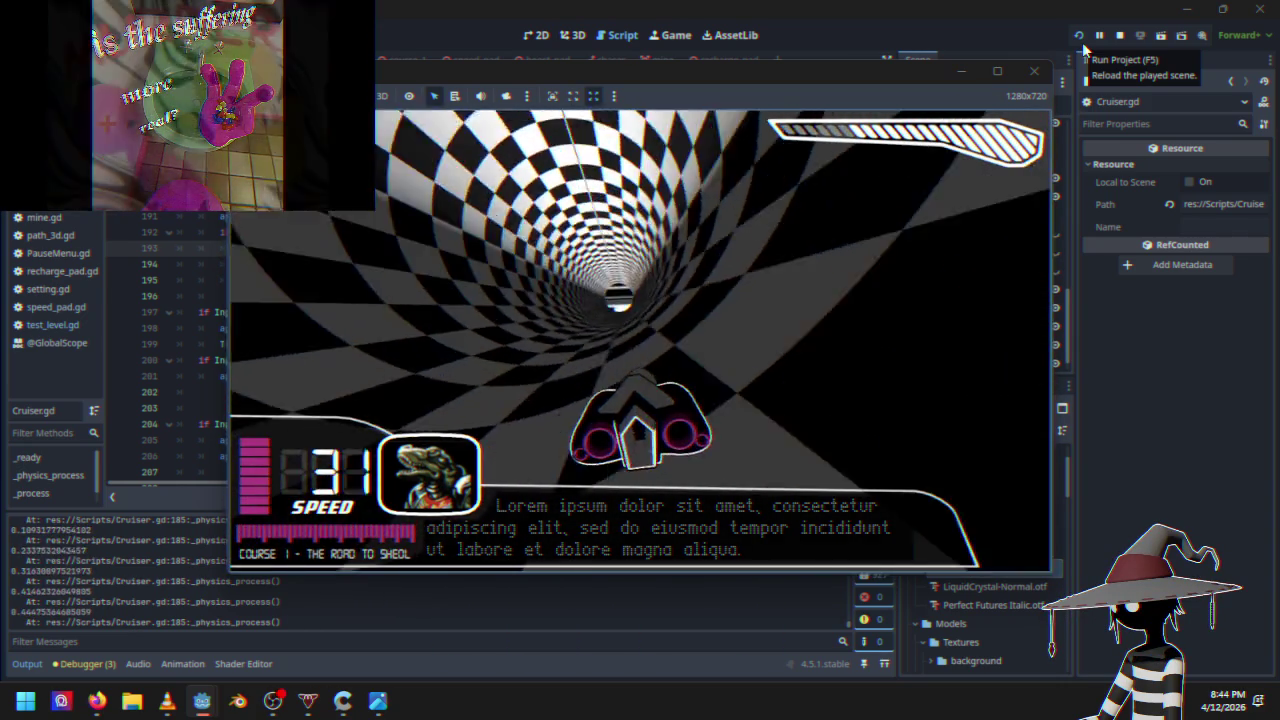
{"action": "key", "text": "Escape"}
{"action": "key", "text": "Down"}
{"action": "key", "text": "Down"}
{"action": "key", "text": "Return"}
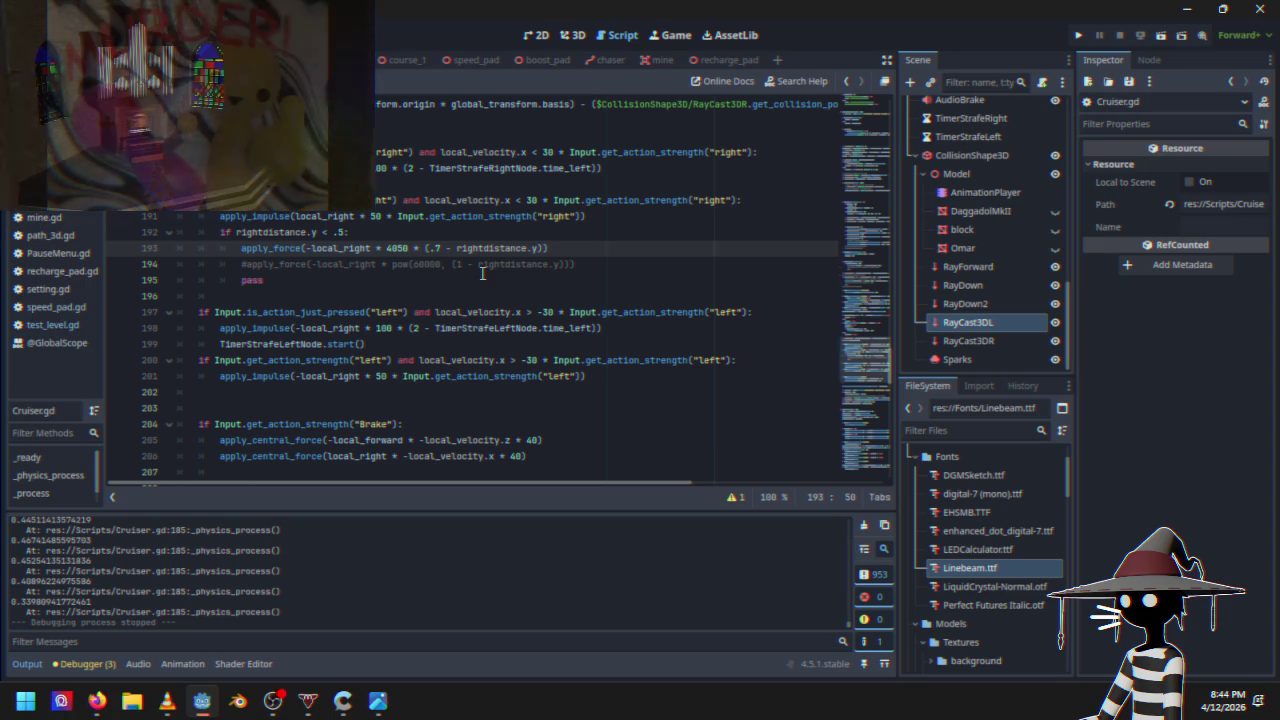
{"action": "key", "text": "BackSpace"}
{"action": "key", "text": "BackSpace"}
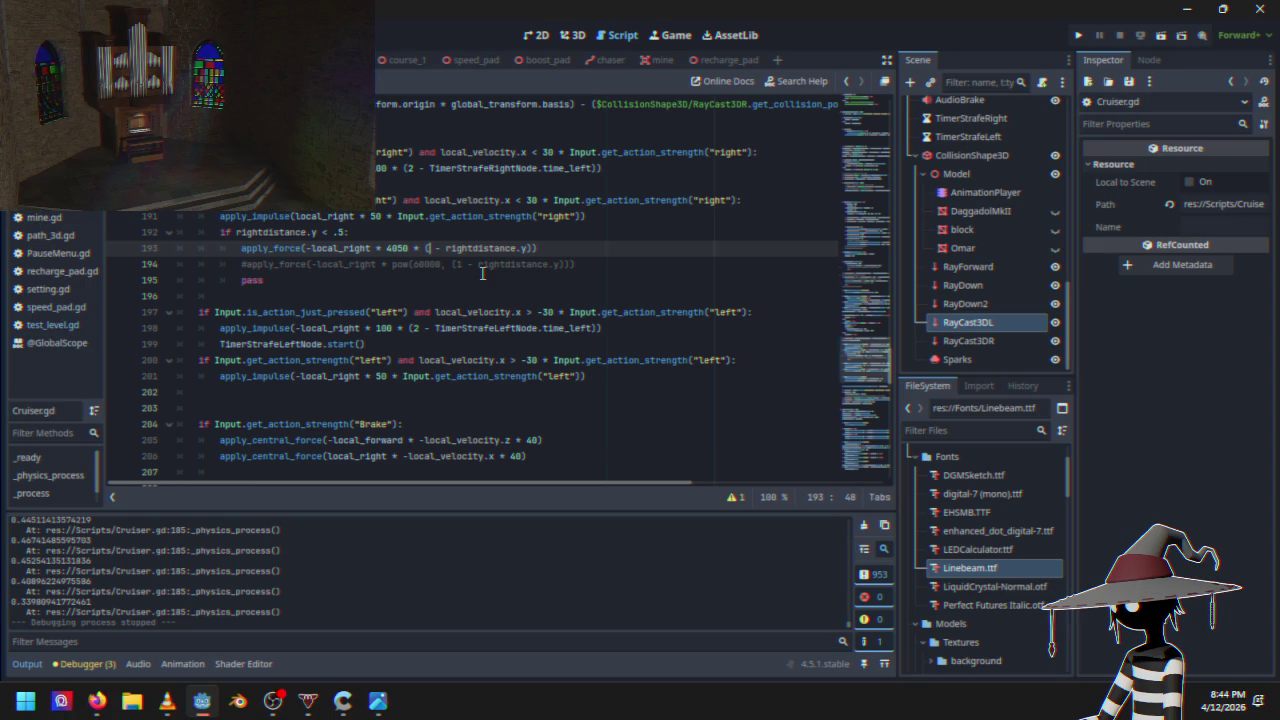
{"action": "type", "text": "1.1"}
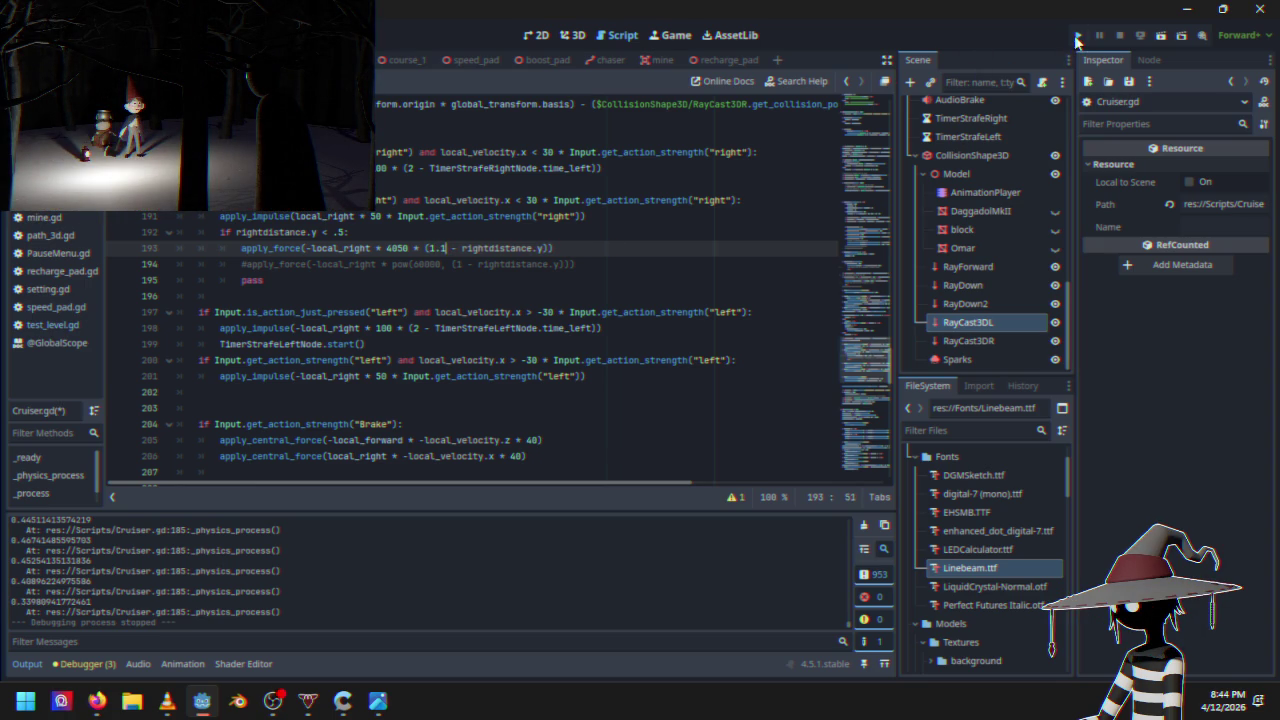
{"action": "left_click", "coordinate": [1078, 37]}
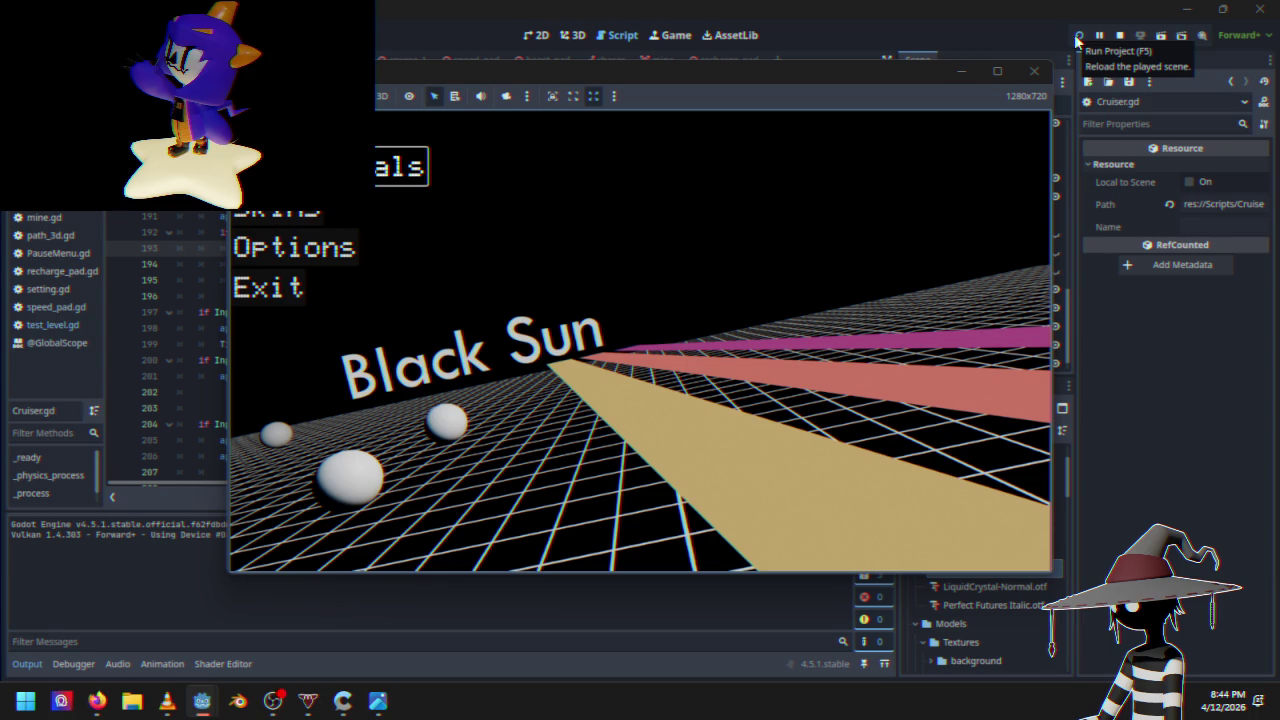
{"action": "key", "text": "Return"}
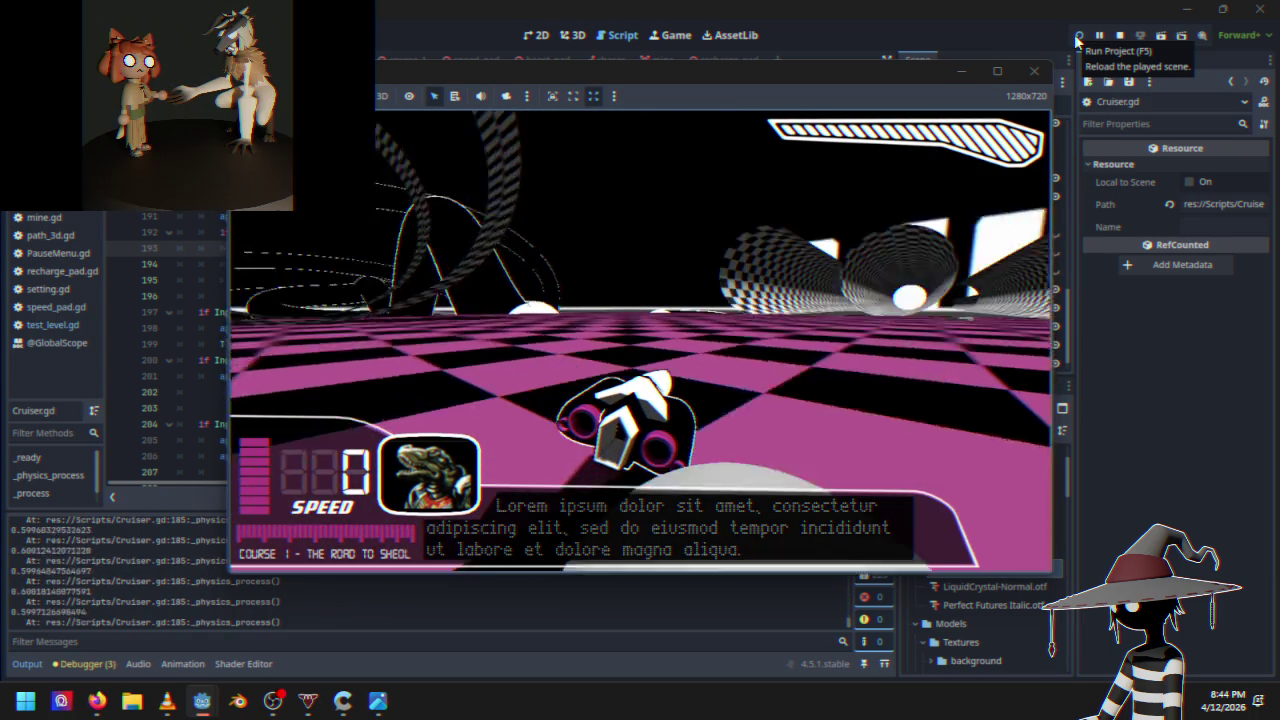
{"action": "key", "text": "w"}
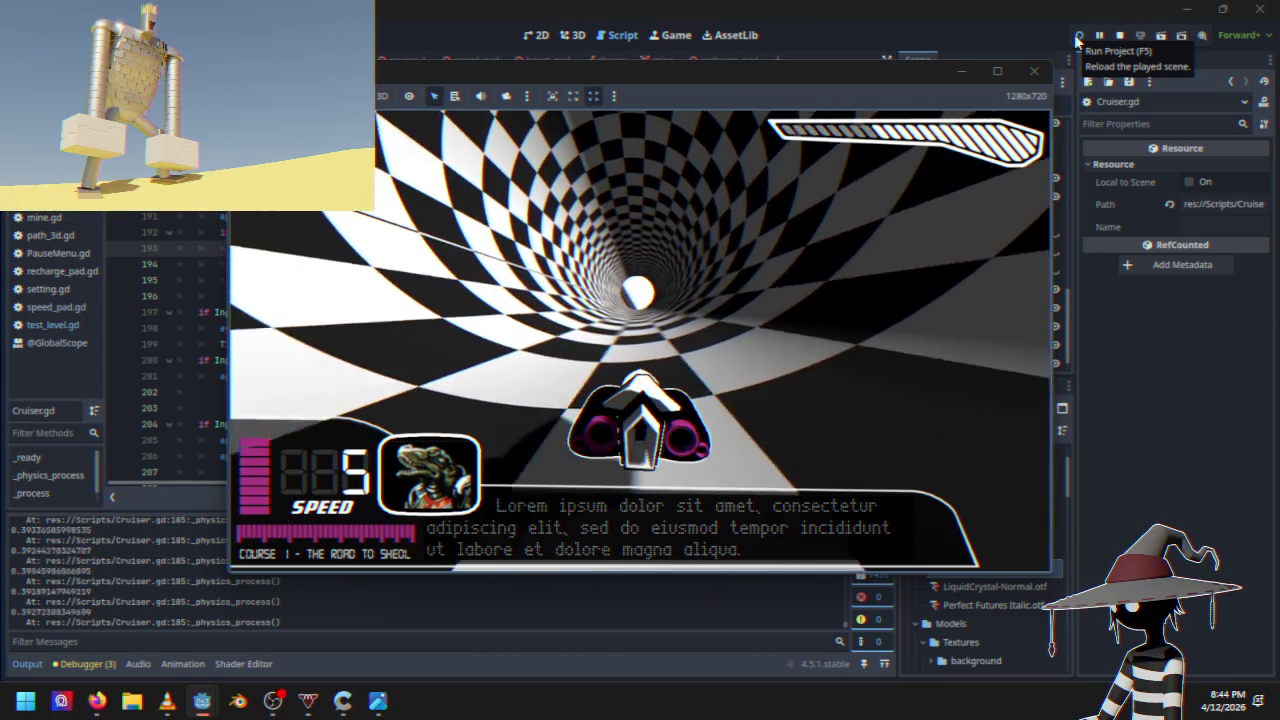
{"action": "key", "text": "Escape"}
{"action": "left_click", "coordinate": [1077, 38]}
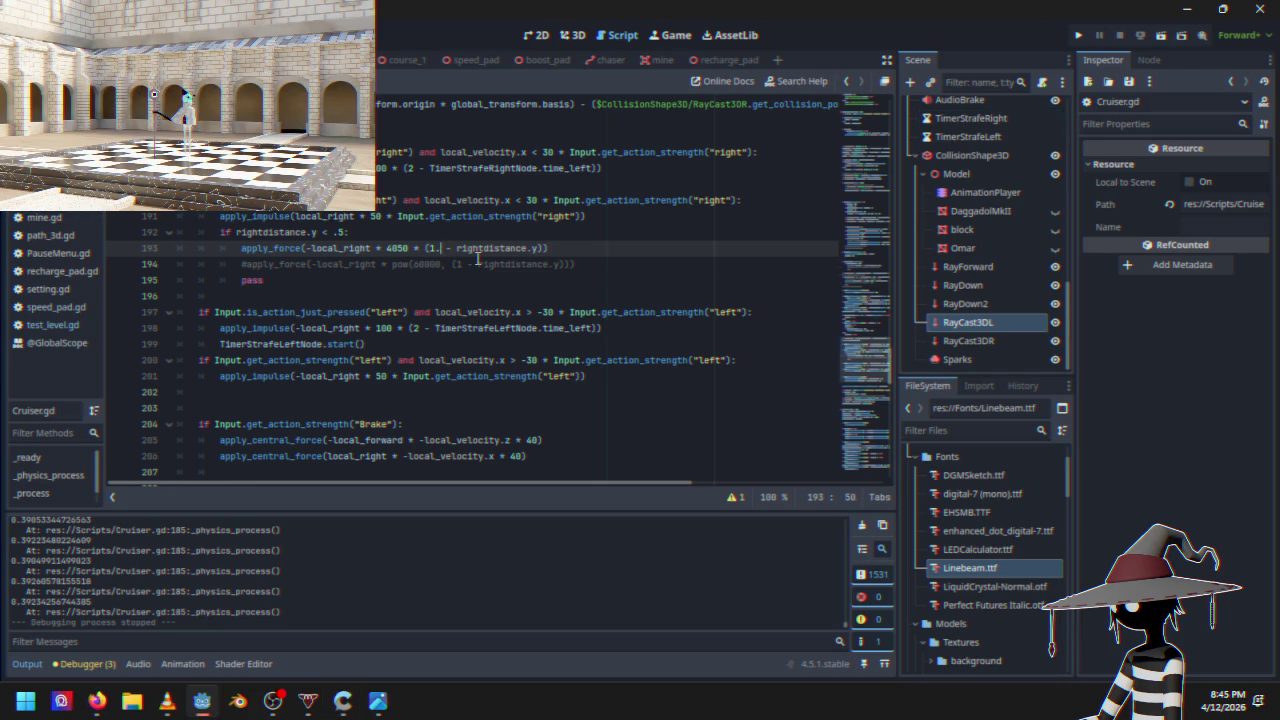
{"action": "type", "text": "05"}
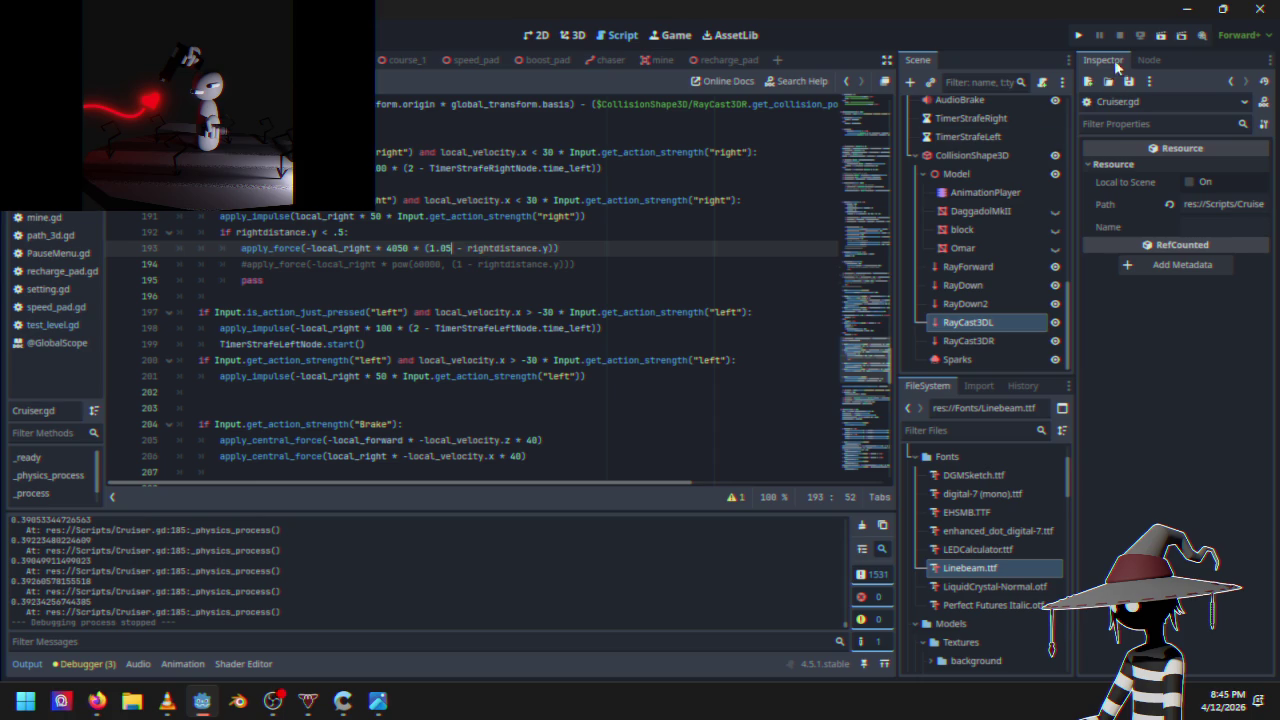
{"action": "left_click", "coordinate": [1084, 37]}
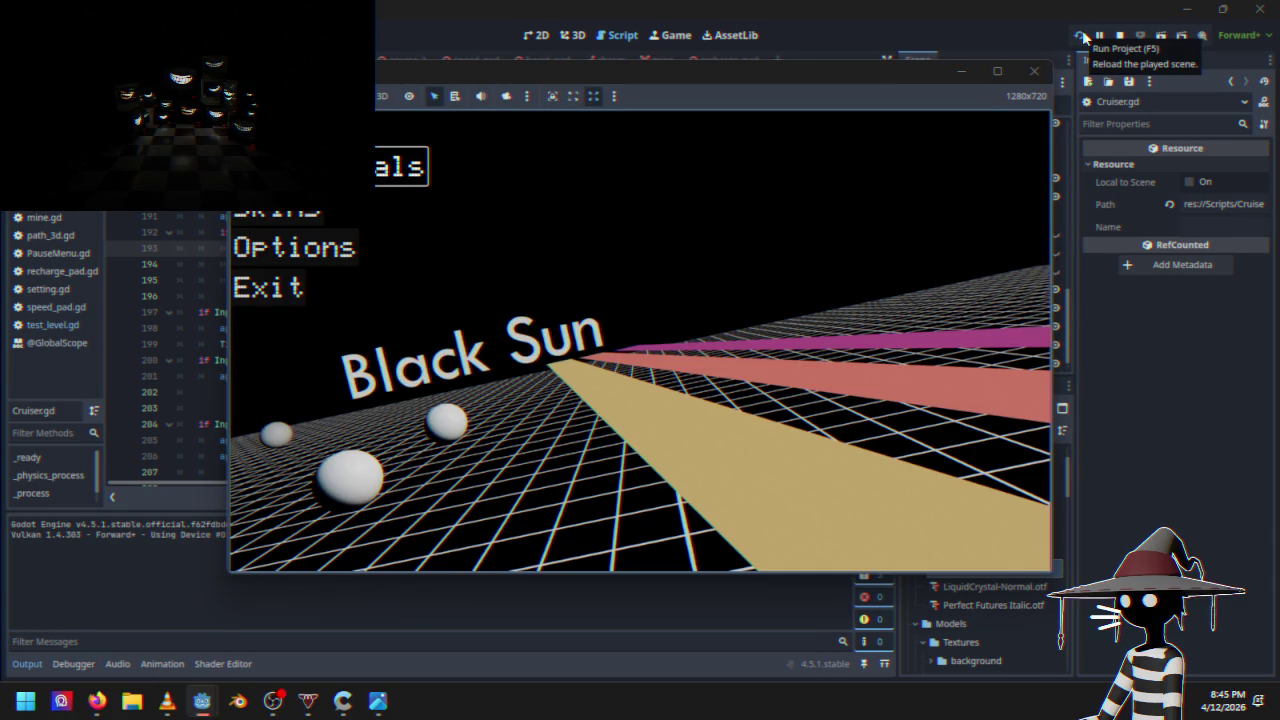
{"action": "key", "text": "Return"}
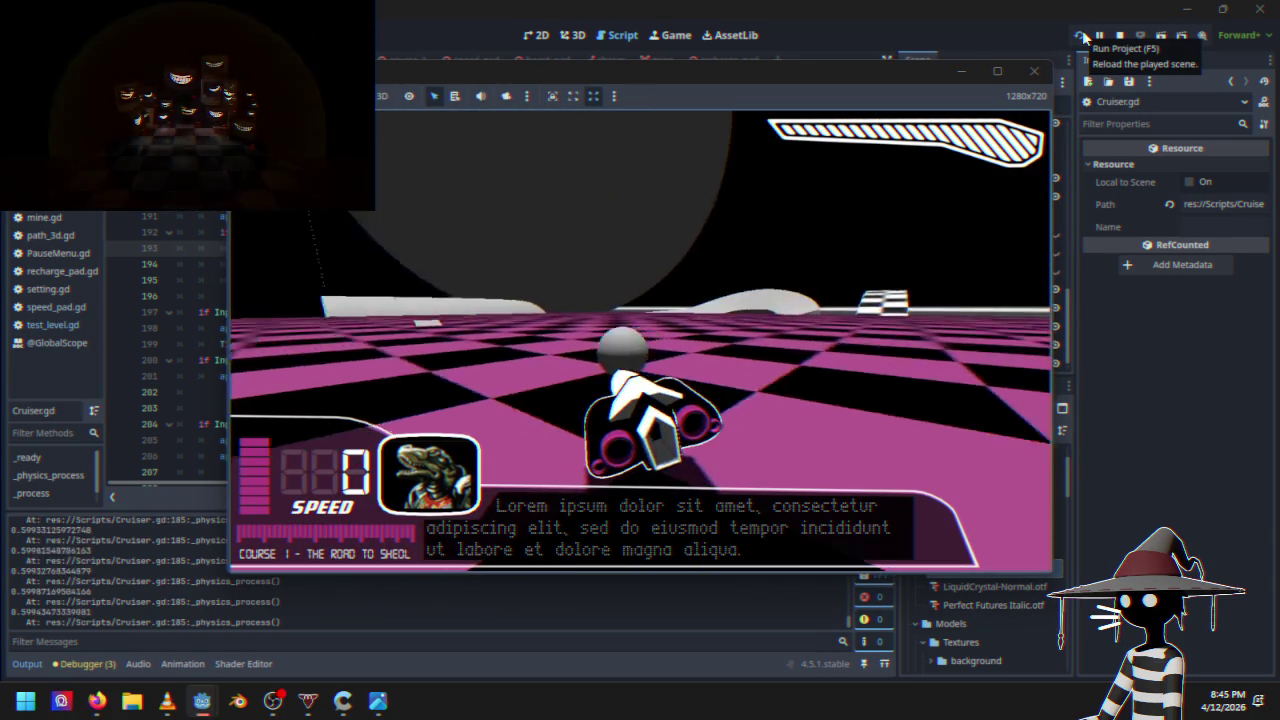
{"action": "key", "text": "w"}
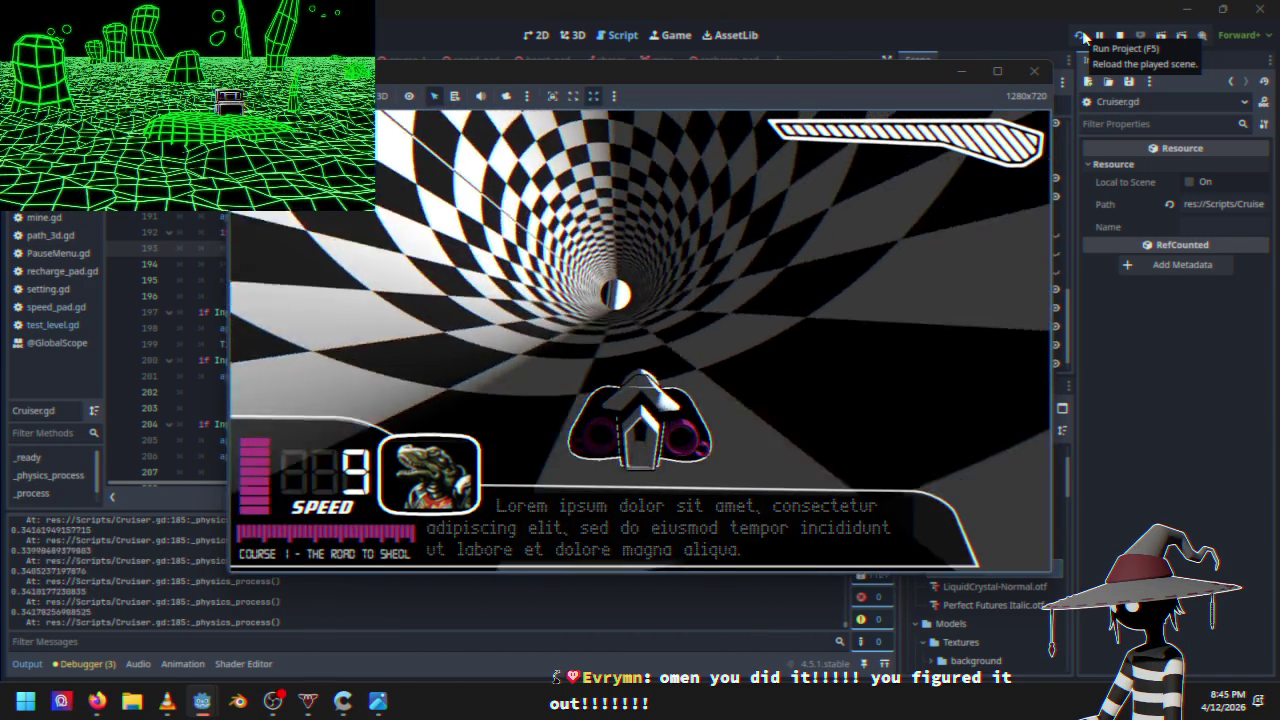
{"action": "key", "text": "Escape"}
{"action": "key", "text": "Down"}
{"action": "key", "text": "Return"}
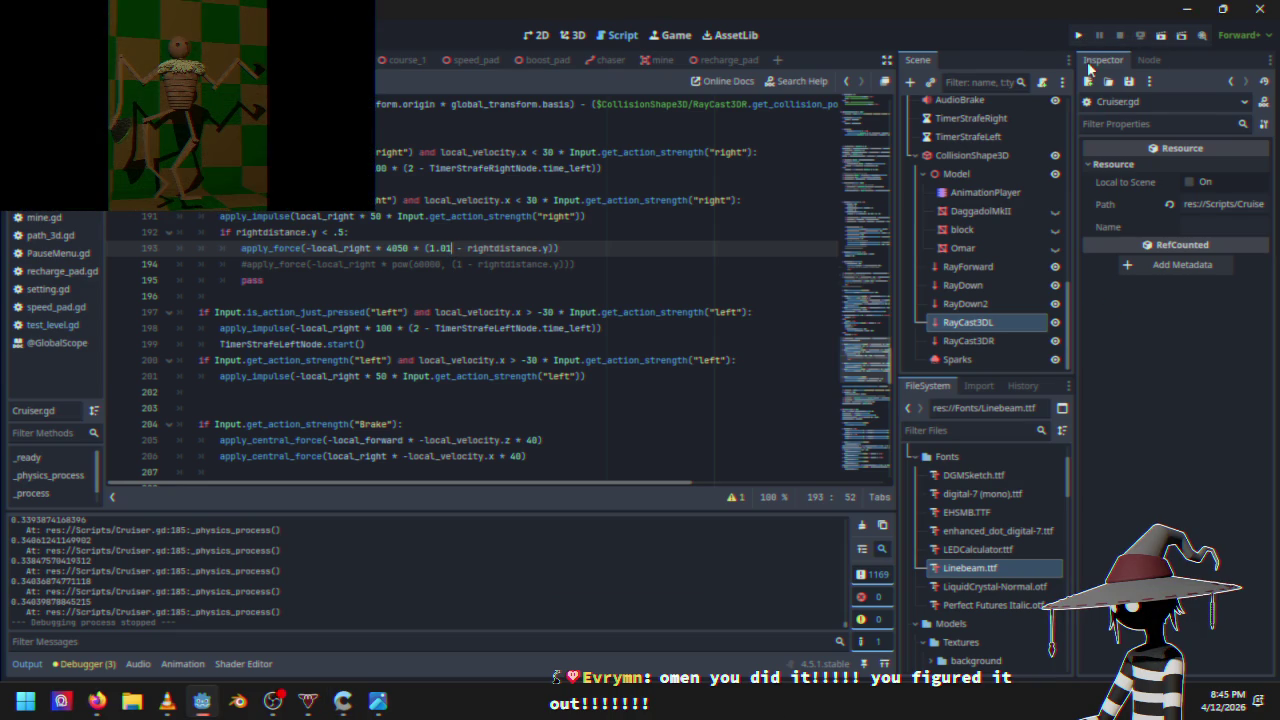
{"action": "left_click", "coordinate": [1079, 36]}
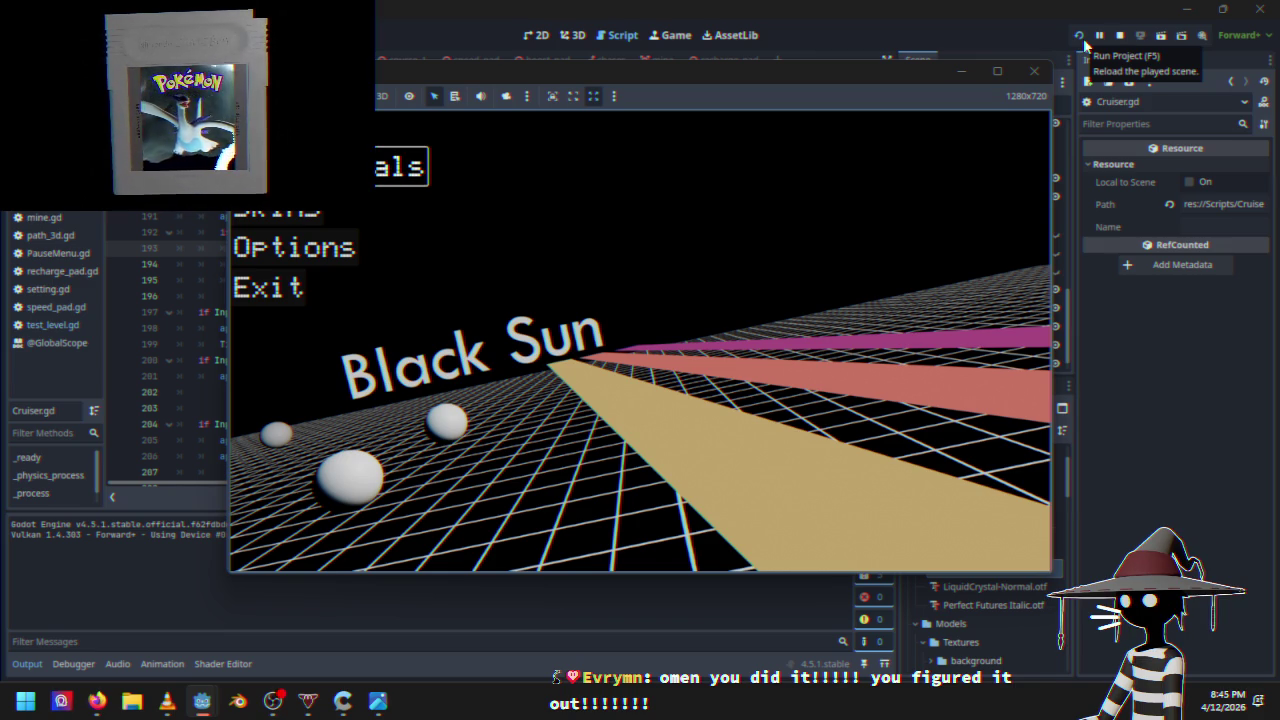
{"action": "key", "text": "Return"}
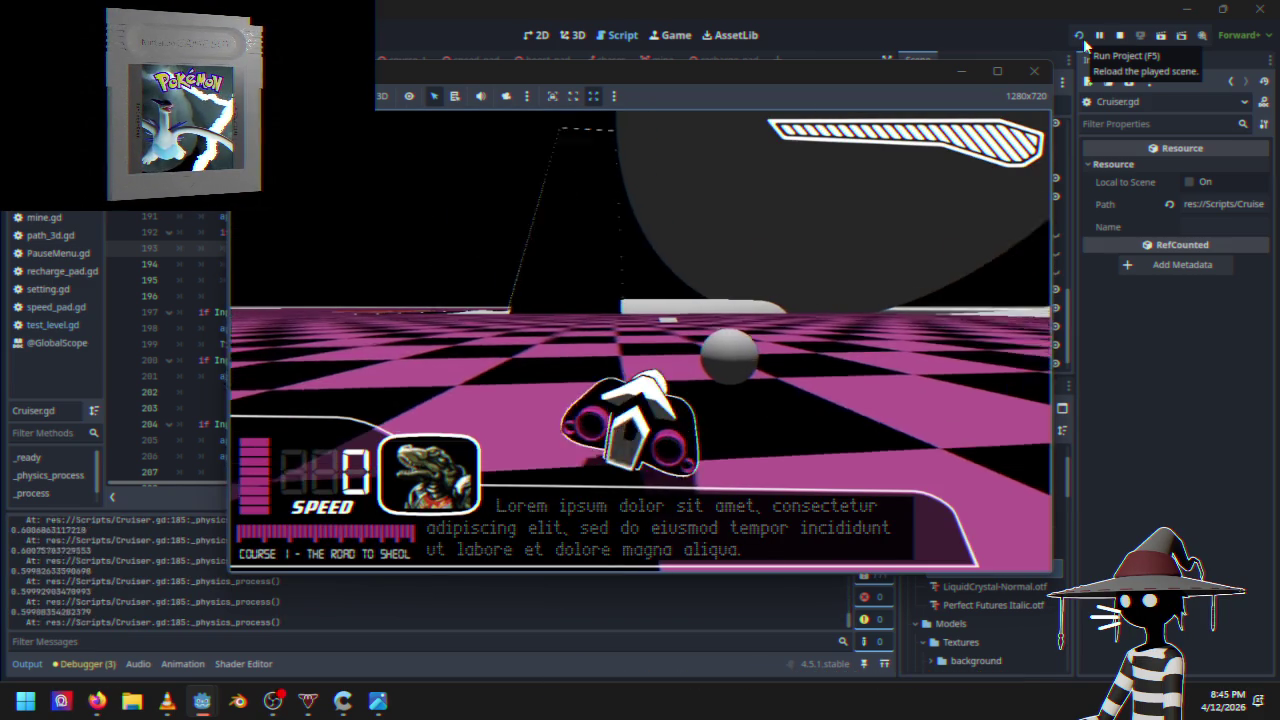
{"action": "key", "text": "w"}
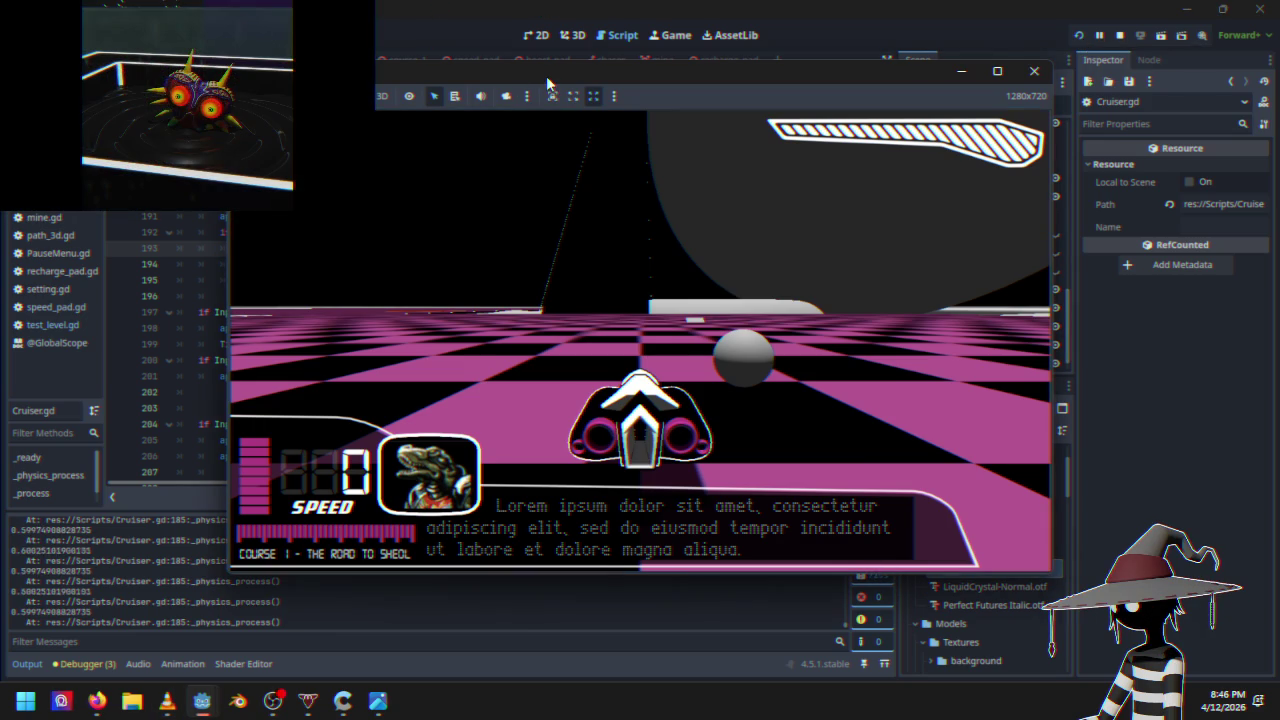
{"action": "key", "text": "w"}
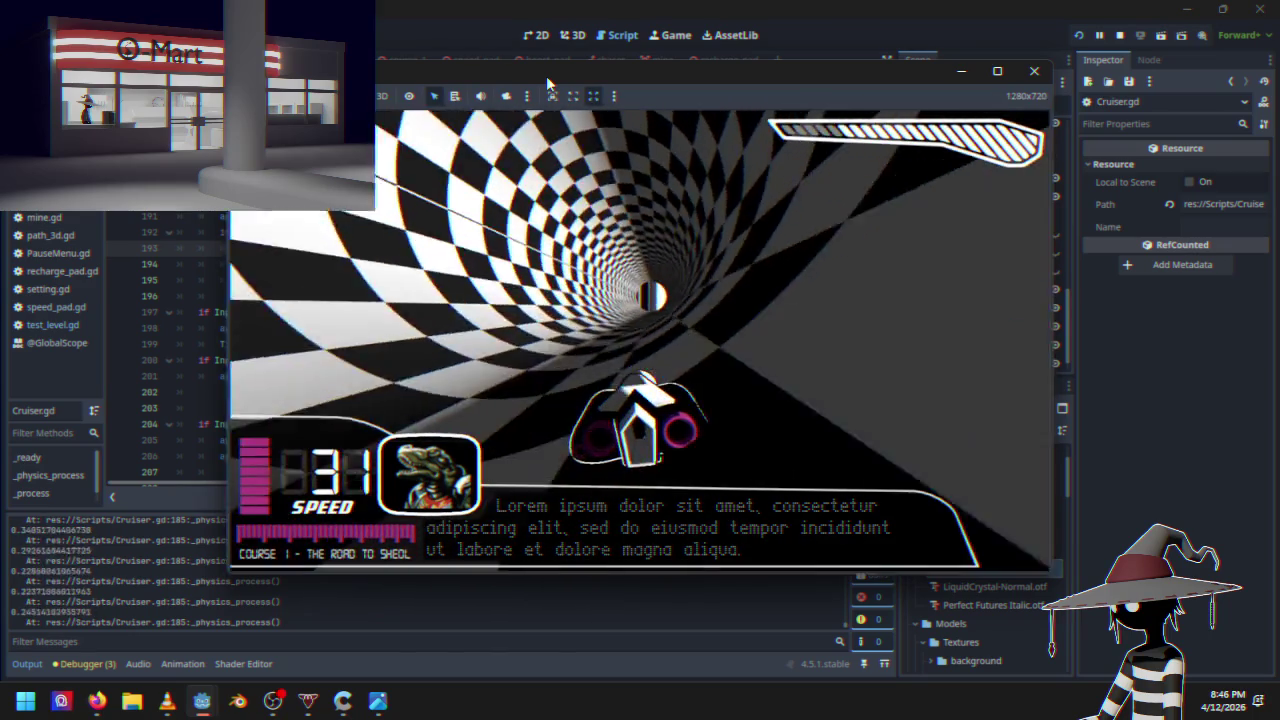
{"action": "key", "text": "Escape"}
{"action": "key", "text": "Down"}
{"action": "key", "text": "Down"}
{"action": "key", "text": "Down"}
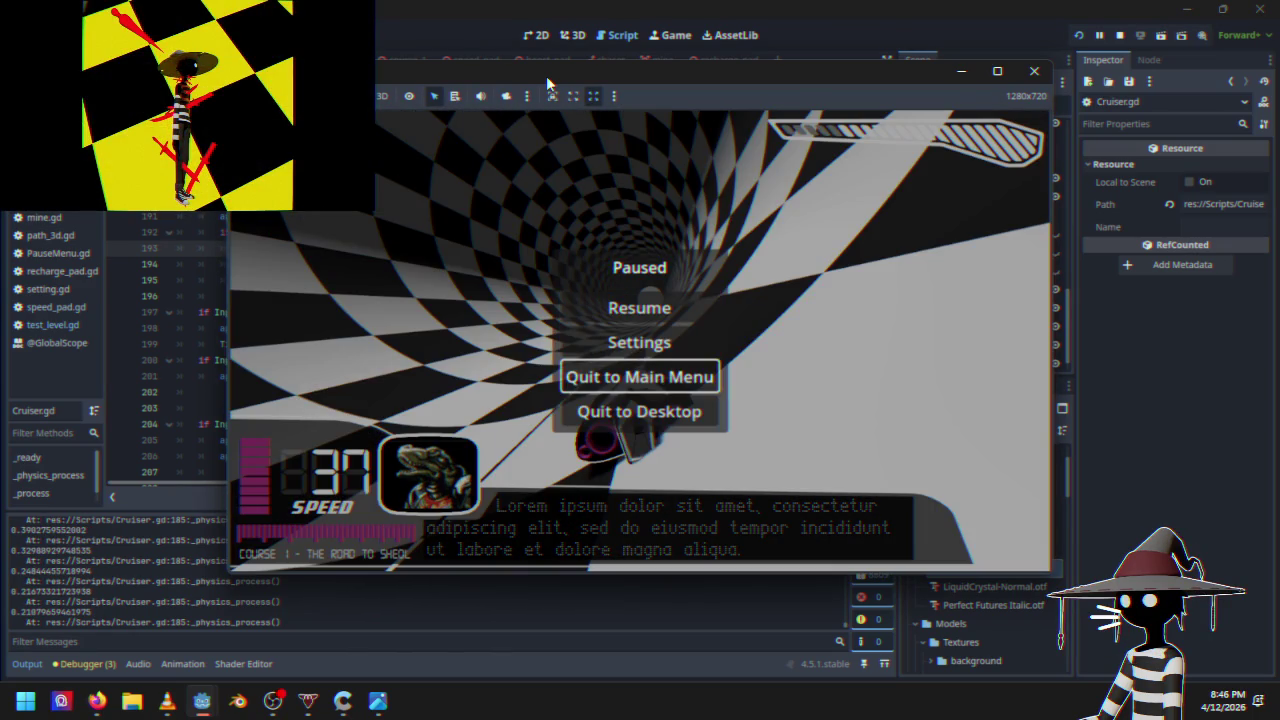
{"action": "key", "text": "Return"}
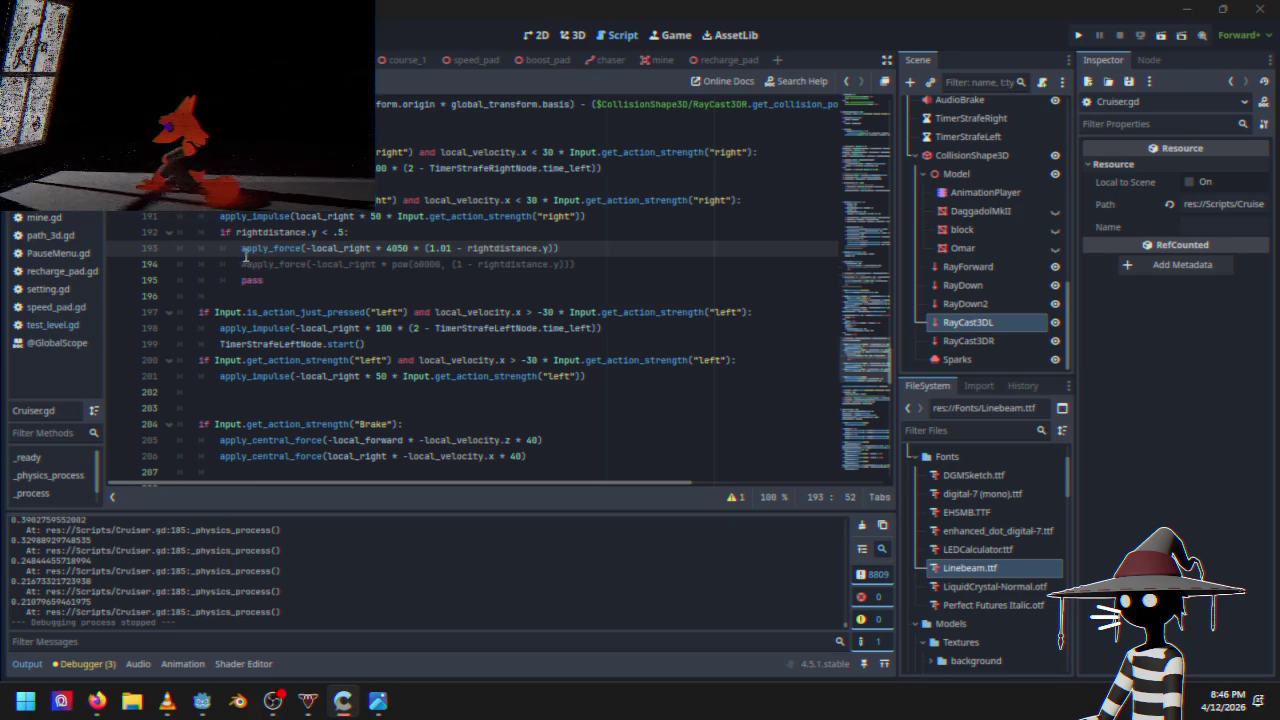
{"action": "scroll", "coordinate": [420, 270], "scroll_direction": "up", "scroll_amount": 10}
{"action": "left_click", "coordinate": [454, 312]}
{"action": "scroll", "coordinate": [437, 358], "scroll_direction": "down", "scroll_amount": 5}
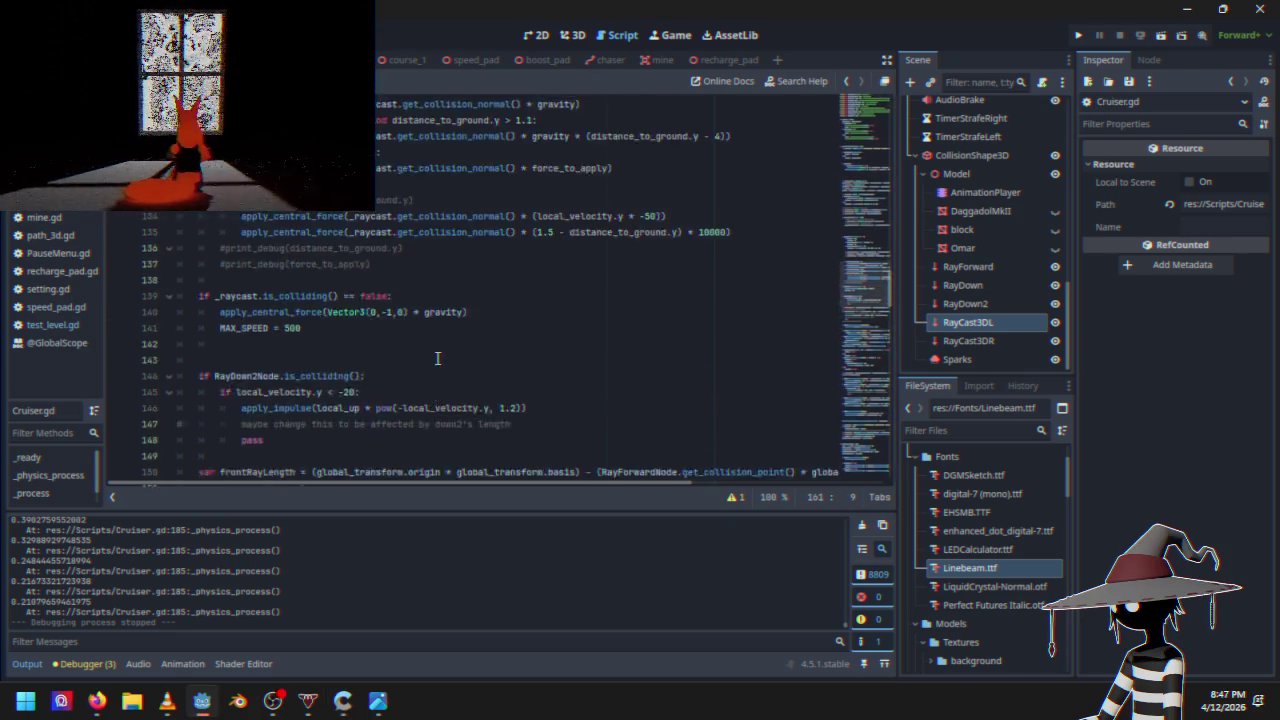
{"action": "scroll", "coordinate": [437, 358], "scroll_direction": "up", "scroll_amount": 4}
{"action": "scroll", "coordinate": [437, 358], "scroll_direction": "down", "scroll_amount": 7}
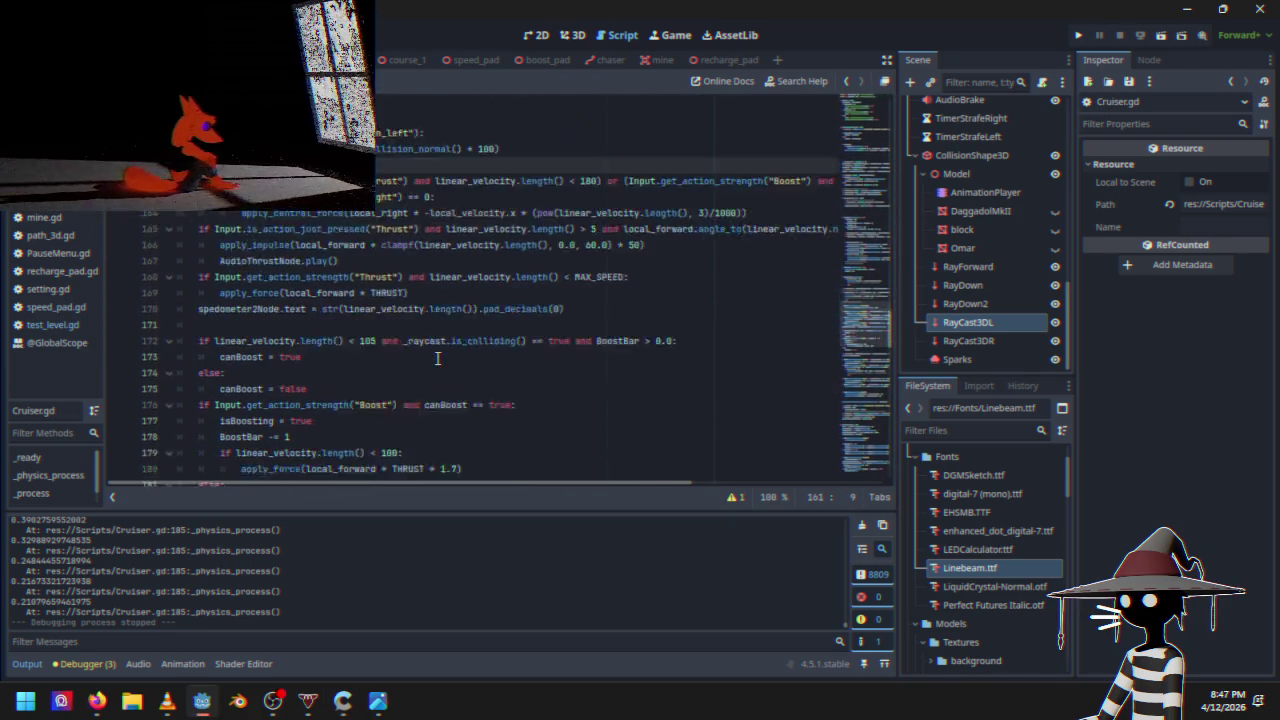
{"action": "scroll", "coordinate": [437, 358], "scroll_direction": "up", "scroll_amount": 12}
{"action": "scroll", "coordinate": [437, 358], "scroll_direction": "up", "scroll_amount": 15}
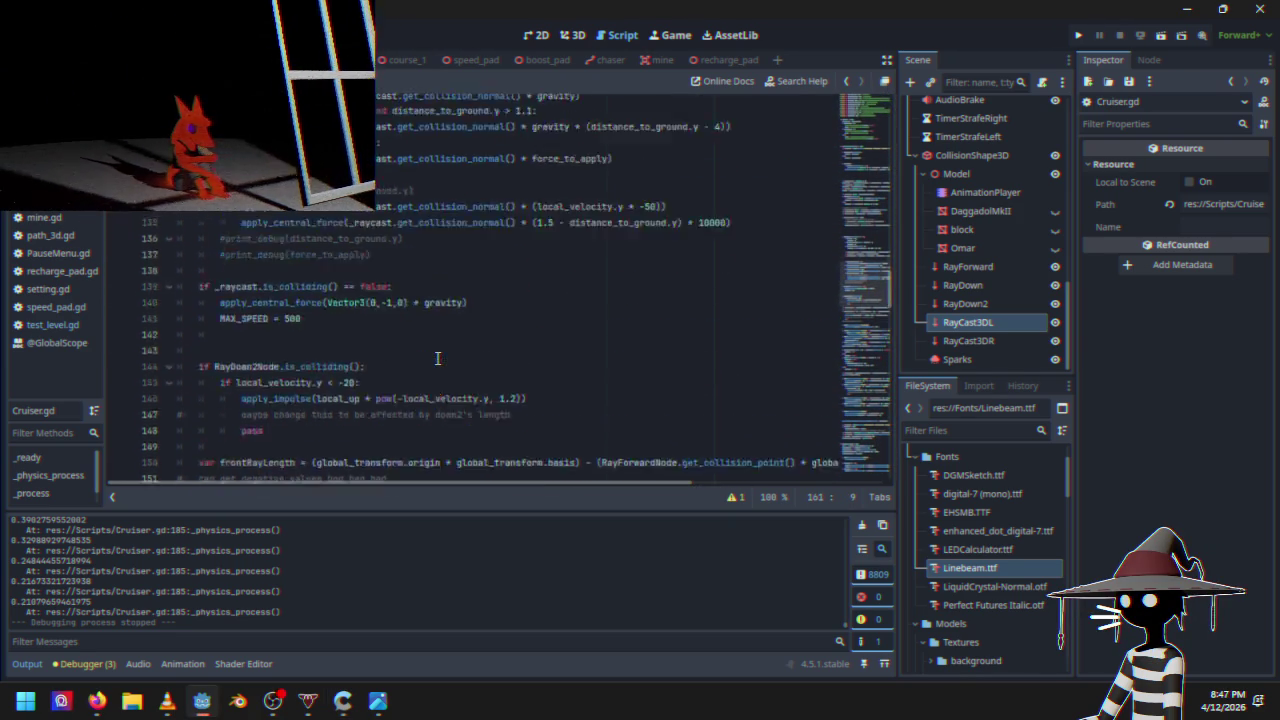
{"action": "scroll", "coordinate": [437, 358], "scroll_direction": "up", "scroll_amount": 8}
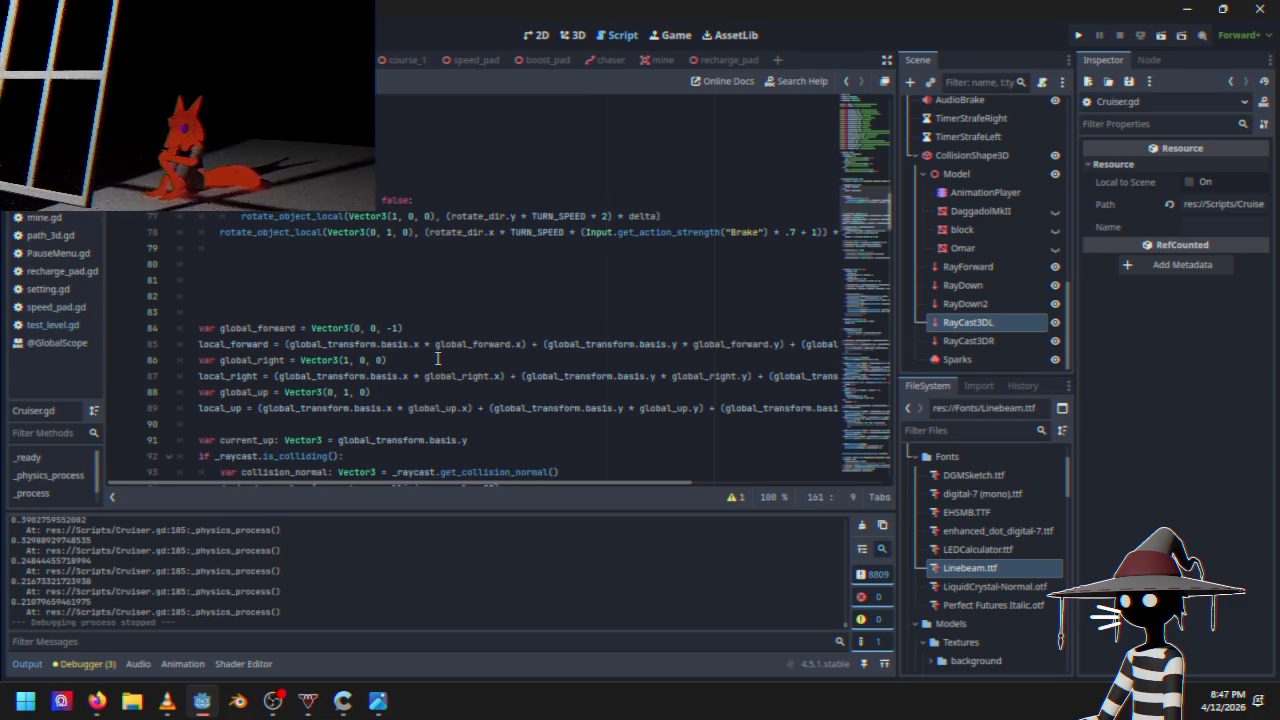
{"action": "scroll", "coordinate": [437, 358], "scroll_direction": "down", "scroll_amount": 17}
{"action": "scroll", "coordinate": [437, 358], "scroll_direction": "down", "scroll_amount": 7}
{"action": "scroll", "coordinate": [445, 358], "scroll_direction": "up", "scroll_amount": 1}
{"action": "scroll", "coordinate": [450, 357], "scroll_direction": "down", "scroll_amount": 3}
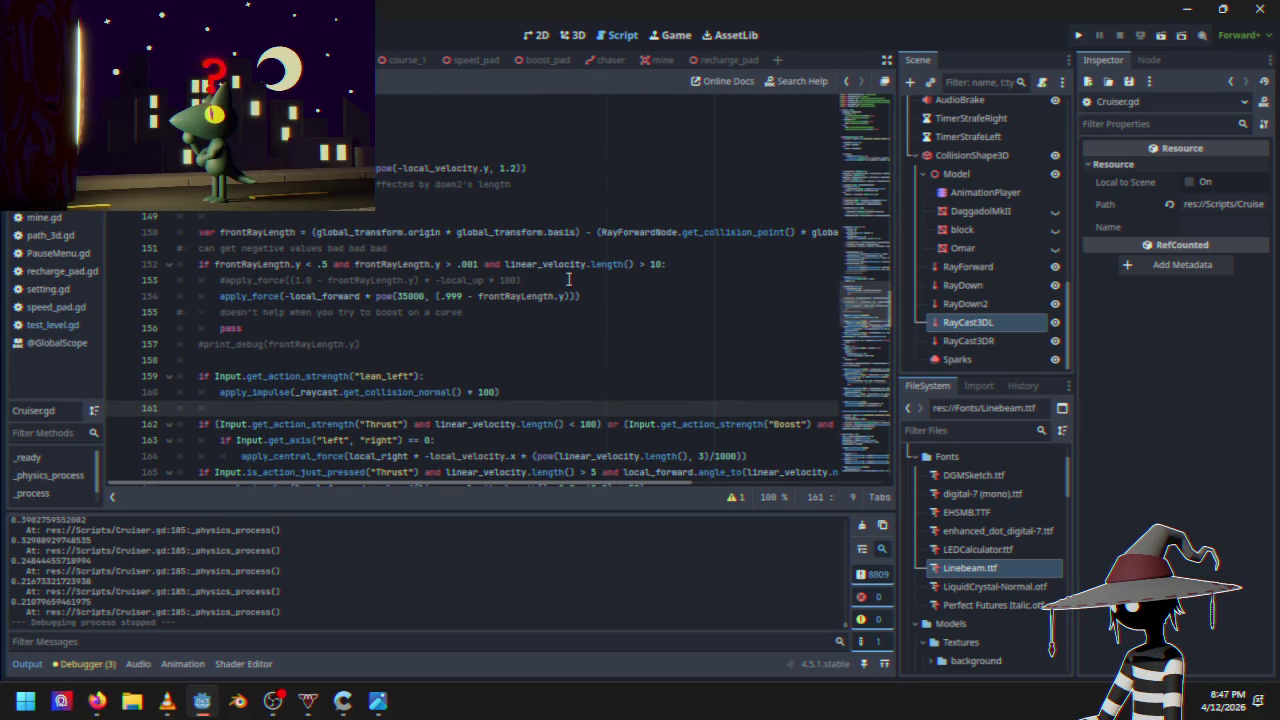
{"action": "left_click", "coordinate": [605, 297]}
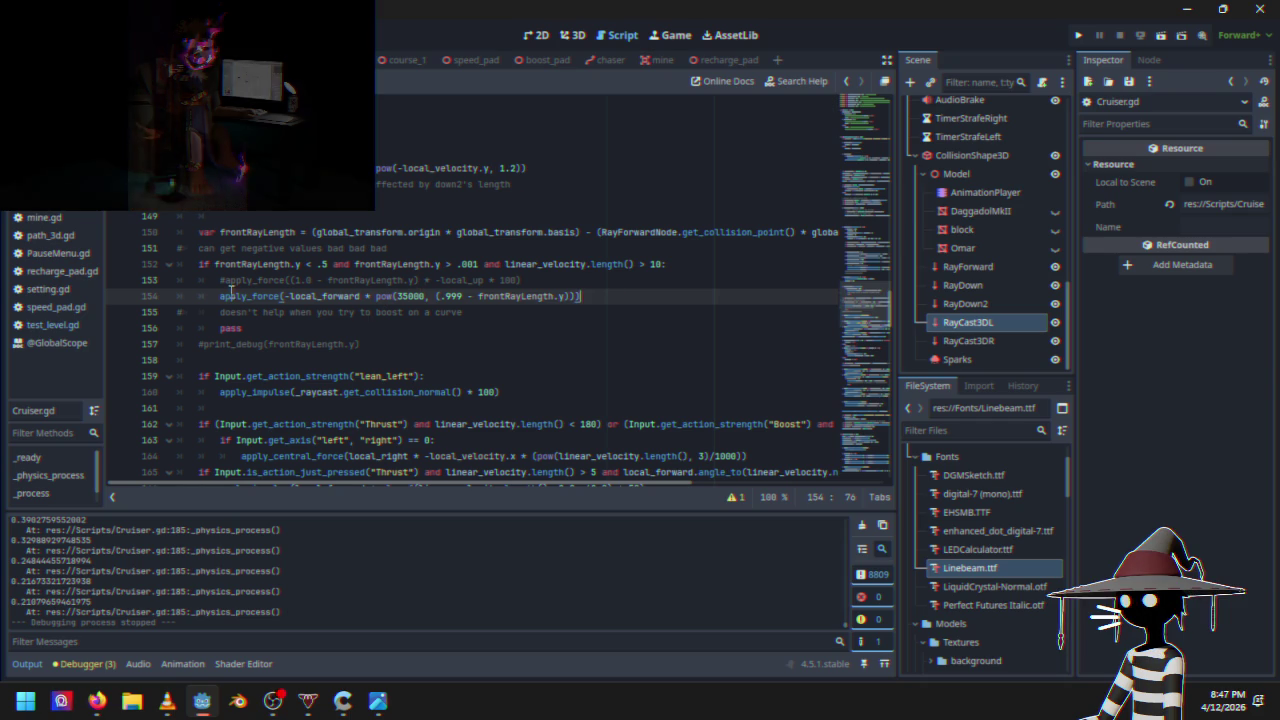
{"action": "mouse_move", "coordinate": [221, 296]}
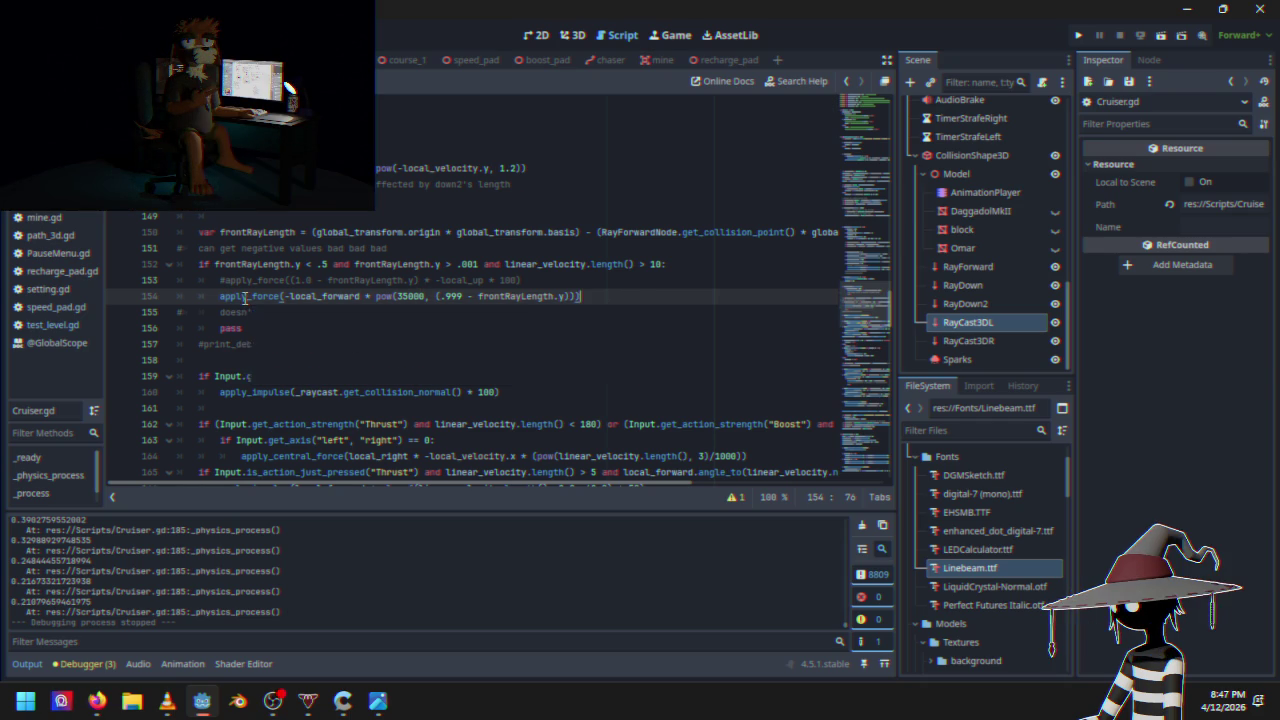
{"action": "left_click_drag", "start_coordinate": [220, 296], "coordinate": [587, 296]}
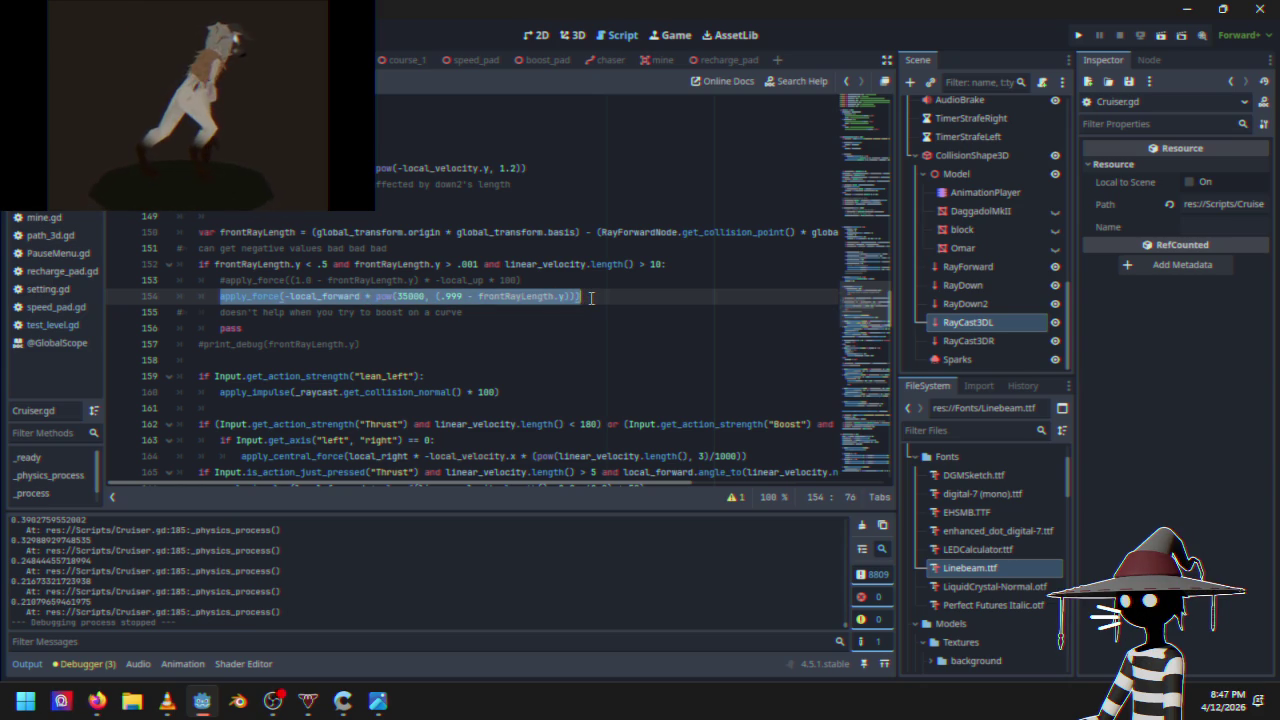
{"action": "type", "text": "rightdistance"}
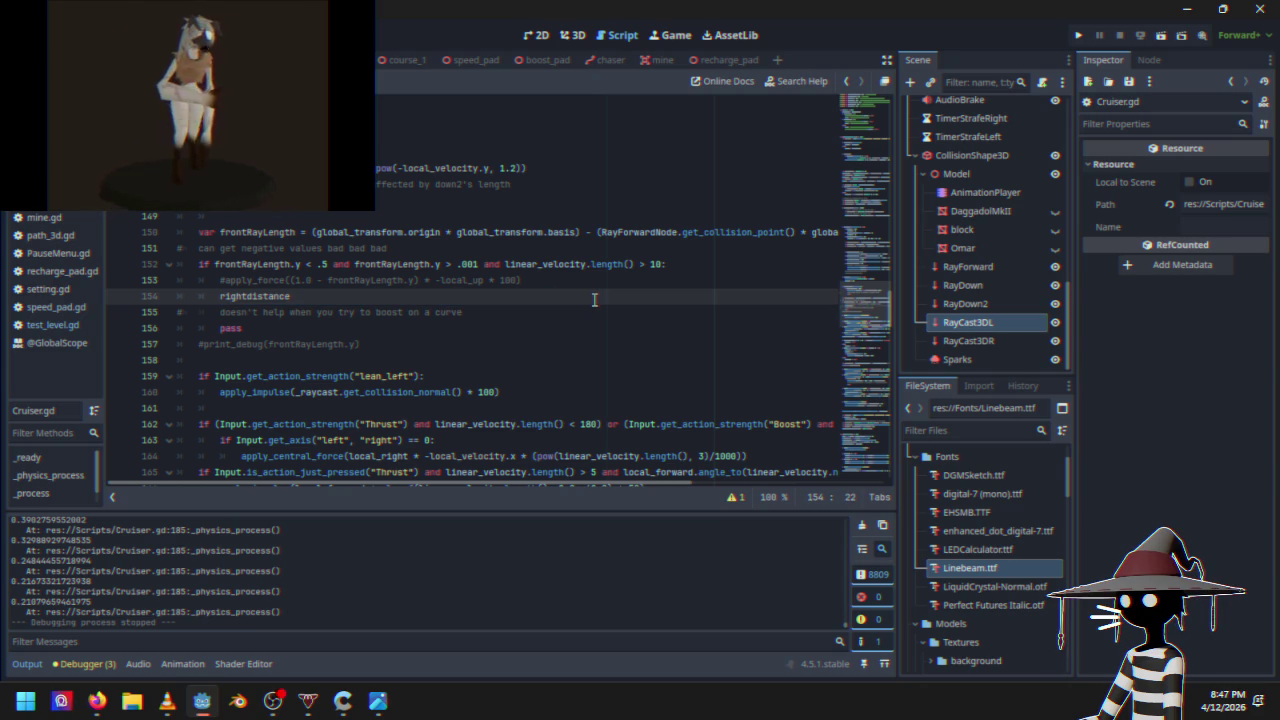
{"action": "key", "text": "ctrl+z"}
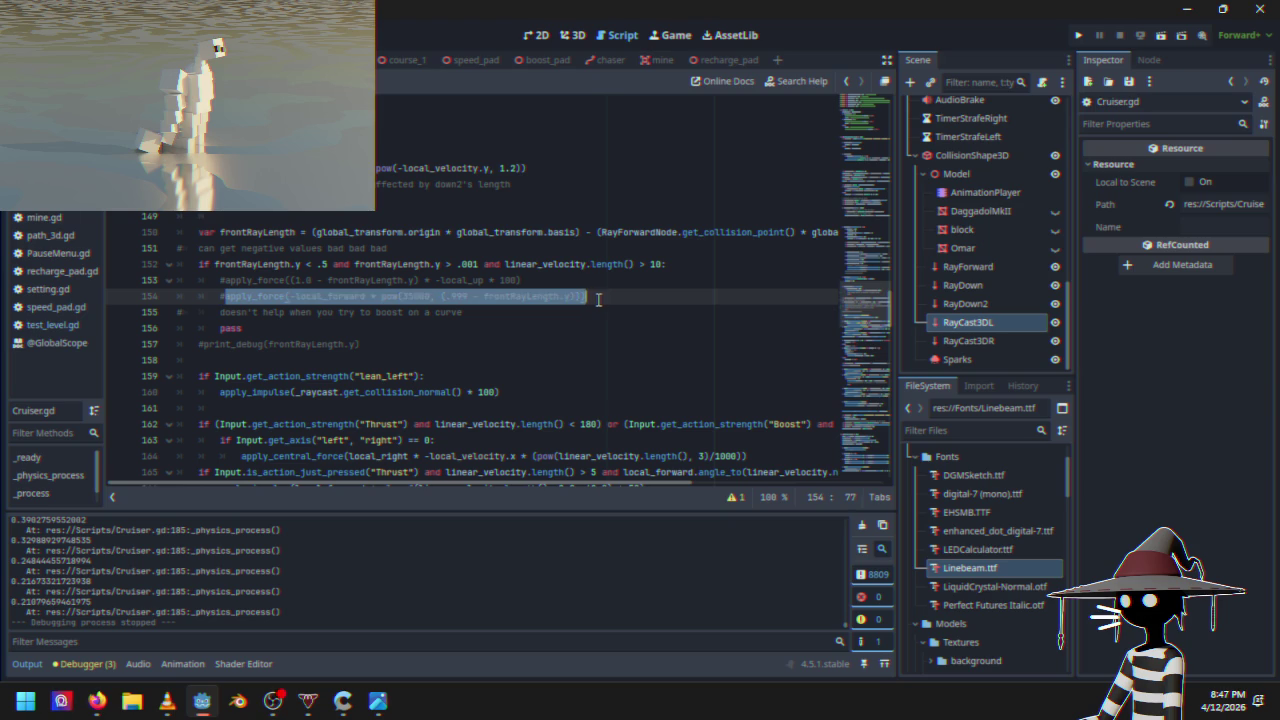
{"action": "left_click", "coordinate": [598, 299]}
{"action": "key", "text": "Return"}
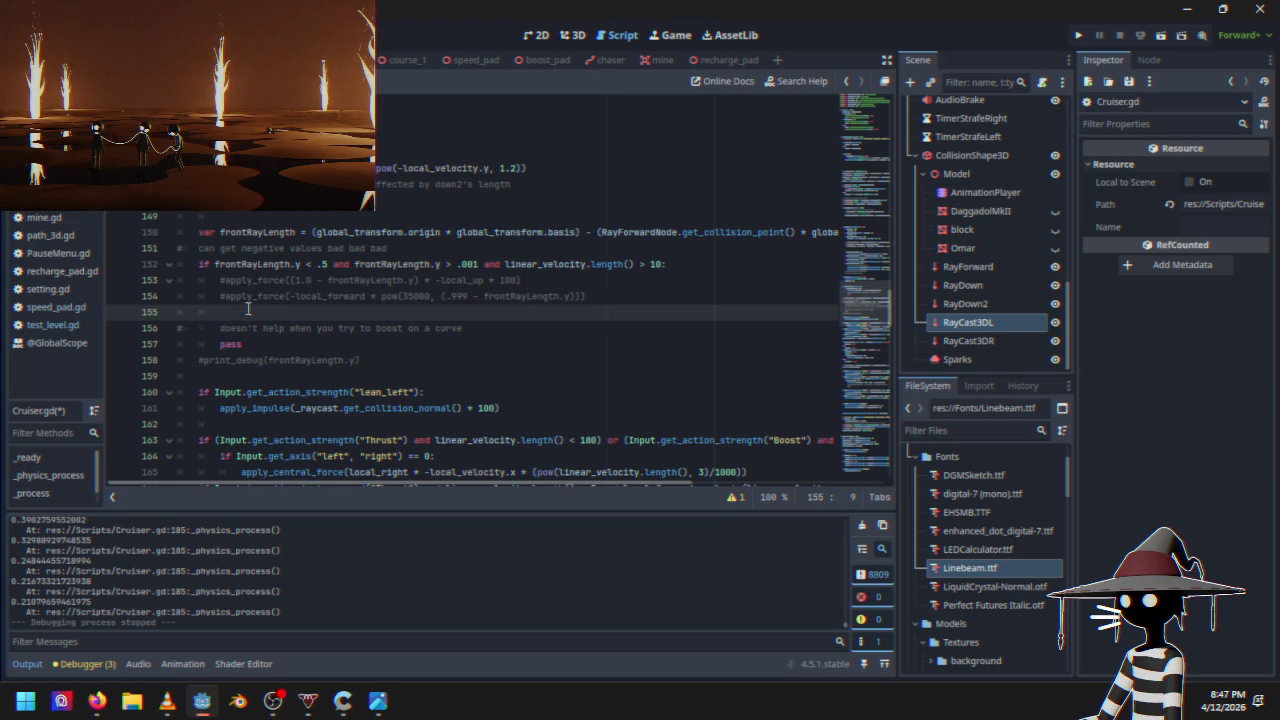
{"action": "mouse_move", "coordinate": [247, 310]}
{"action": "left_mouse_down"}
{"action": "mouse_move", "coordinate": [370, 297]}
{"action": "mouse_move", "coordinate": [225, 297]}
{"action": "left_mouse_up"}
{"action": "left_click_drag", "start_coordinate": [570, 303], "coordinate": [582, 297]}
{"action": "key", "text": "ctrl+c"}
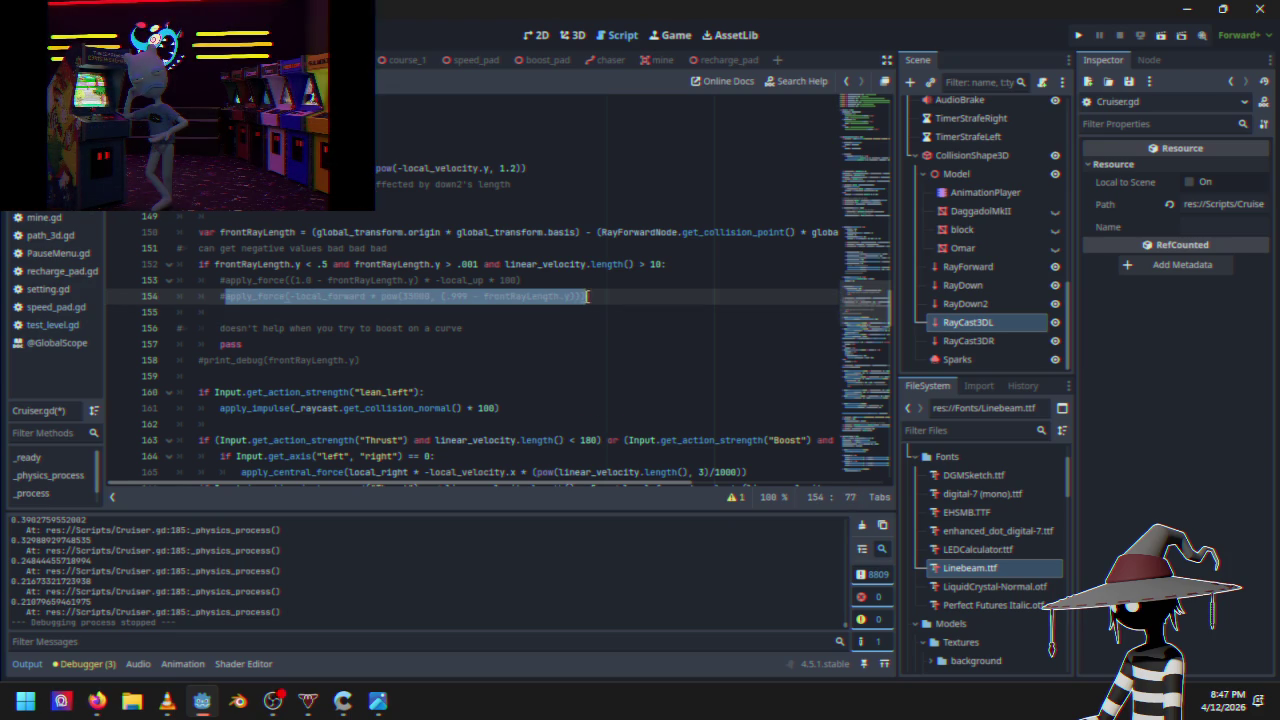
{"action": "left_click", "coordinate": [451, 316]}
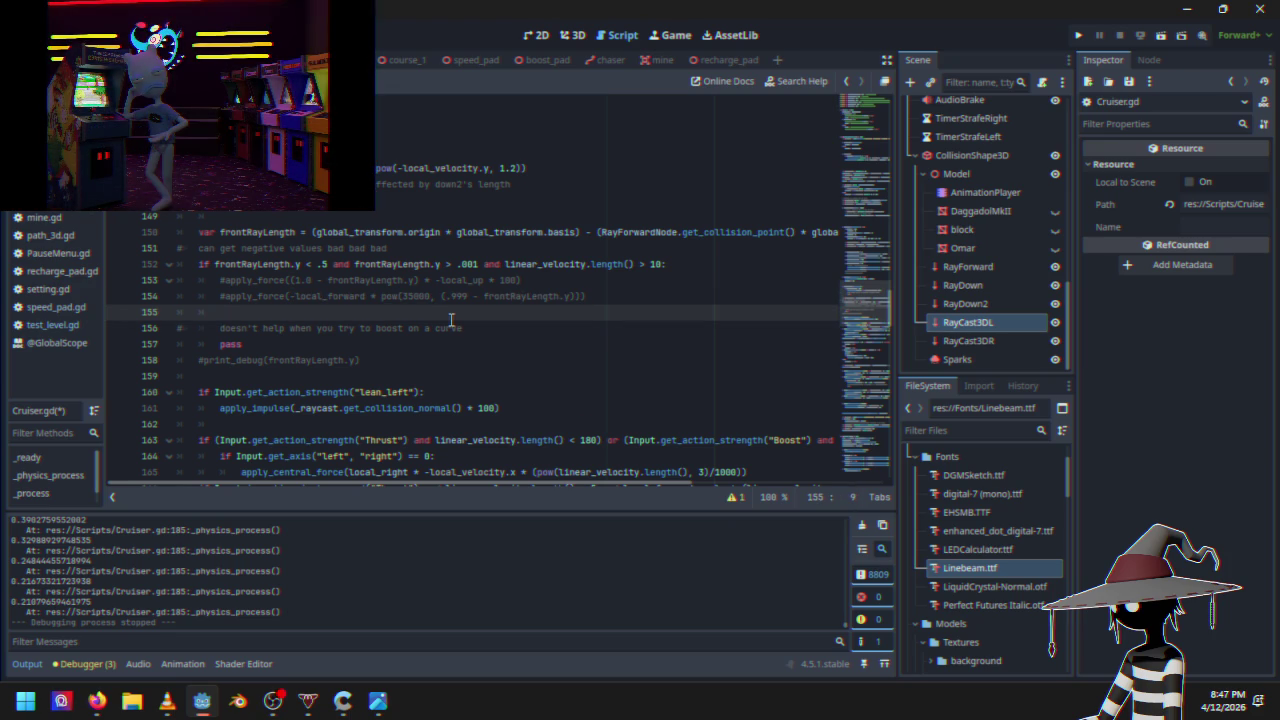
{"action": "key", "text": "ctrl+v"}
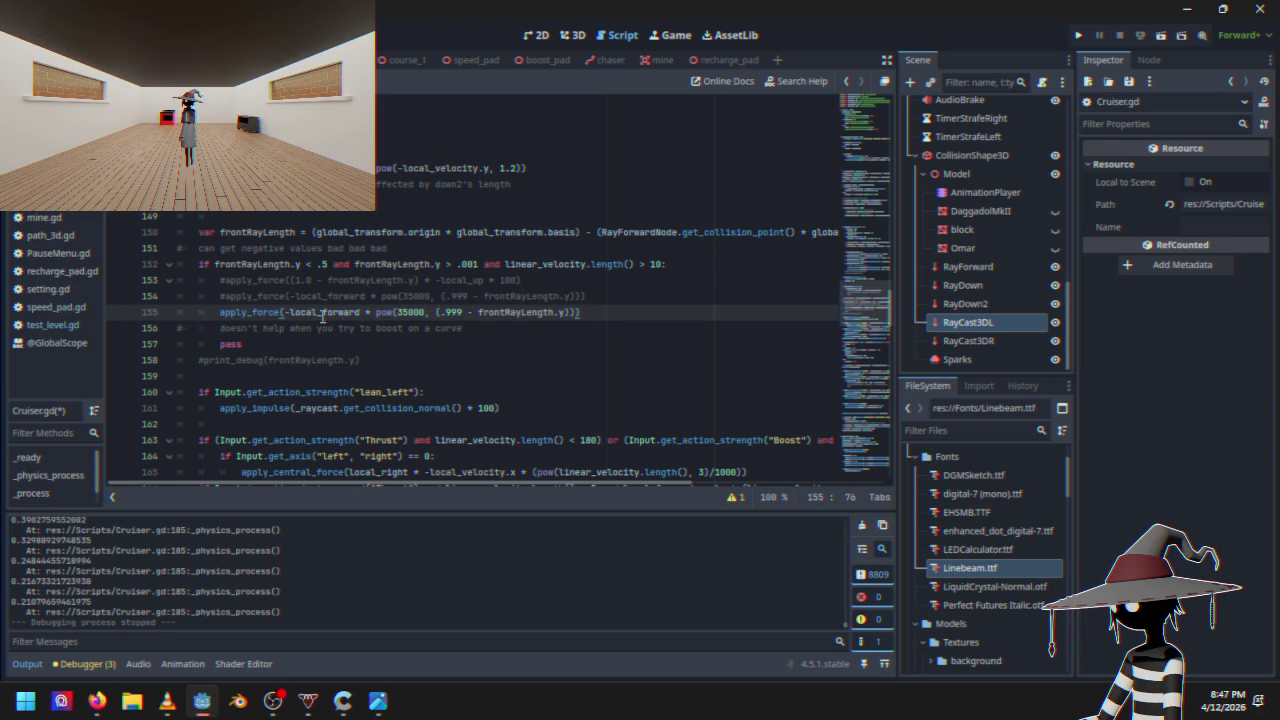
{"action": "left_click_drag", "start_coordinate": [318, 313], "coordinate": [293, 313]}
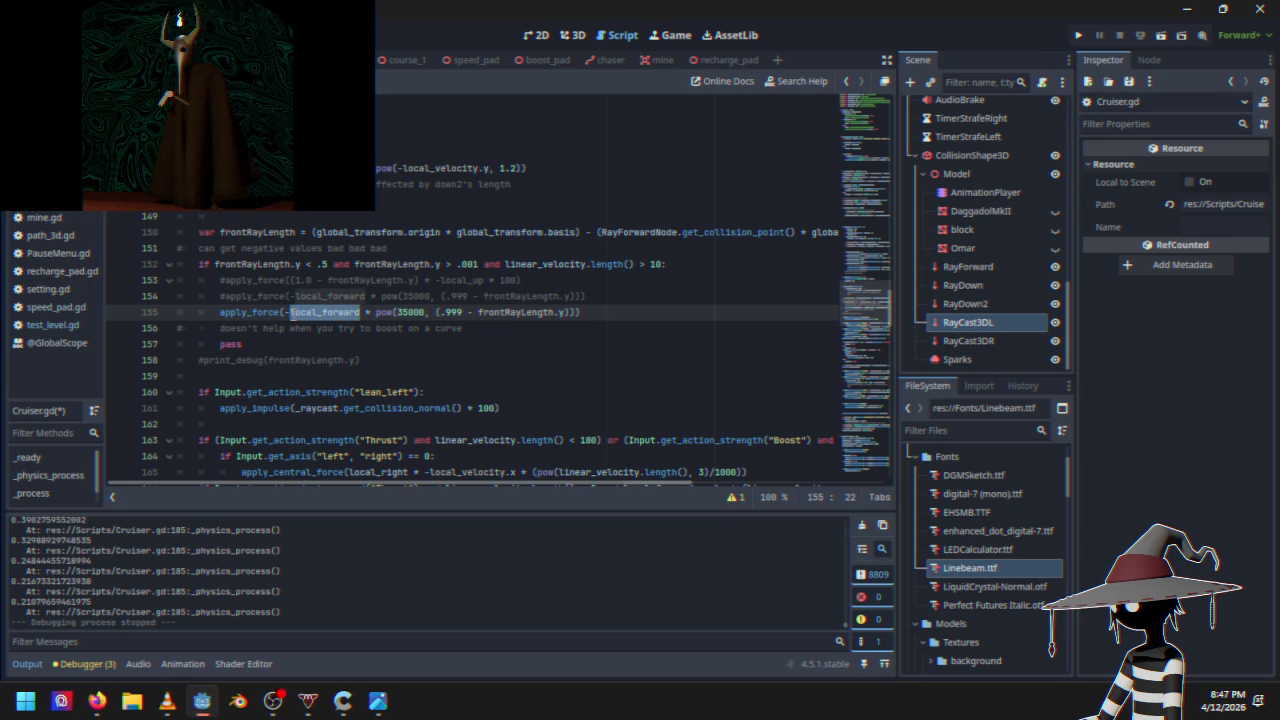
{"action": "key", "text": "BackSpace"}
{"action": "key", "text": "BackSpace"}
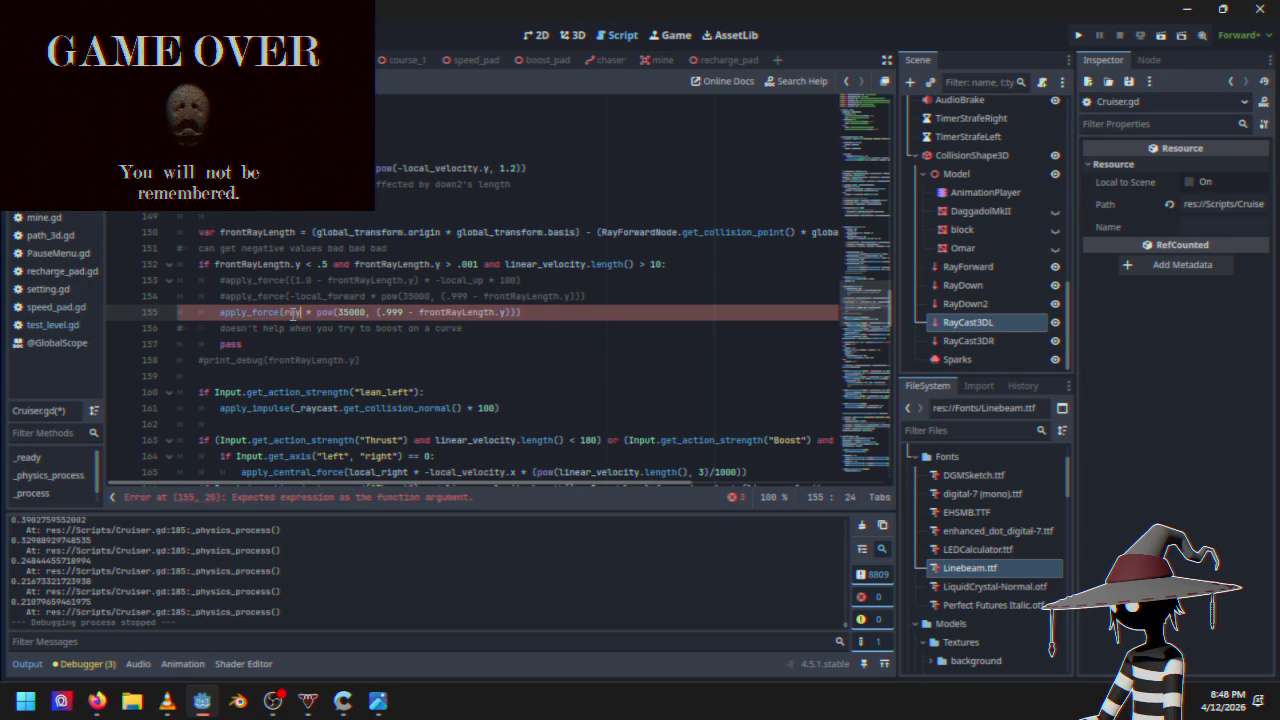
{"action": "type", "text": "forward"}
{"action": "key", "text": "Return"}
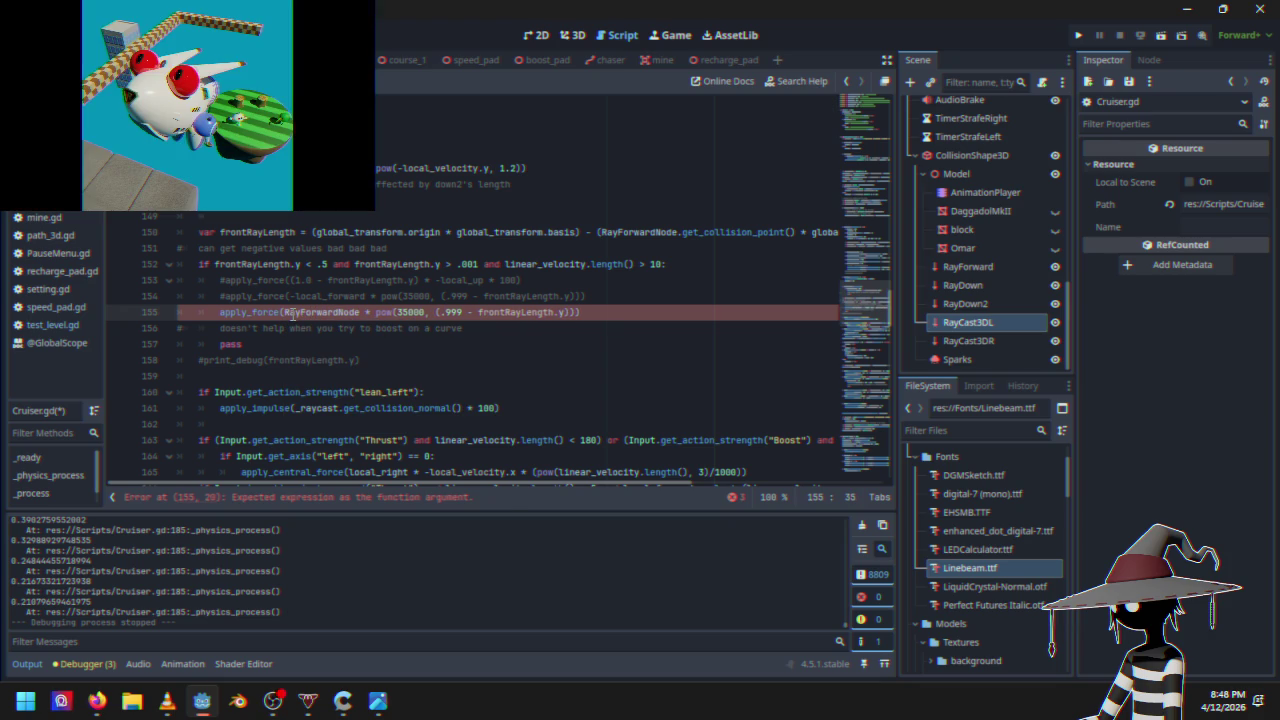
{"action": "type", "text": ".get"}
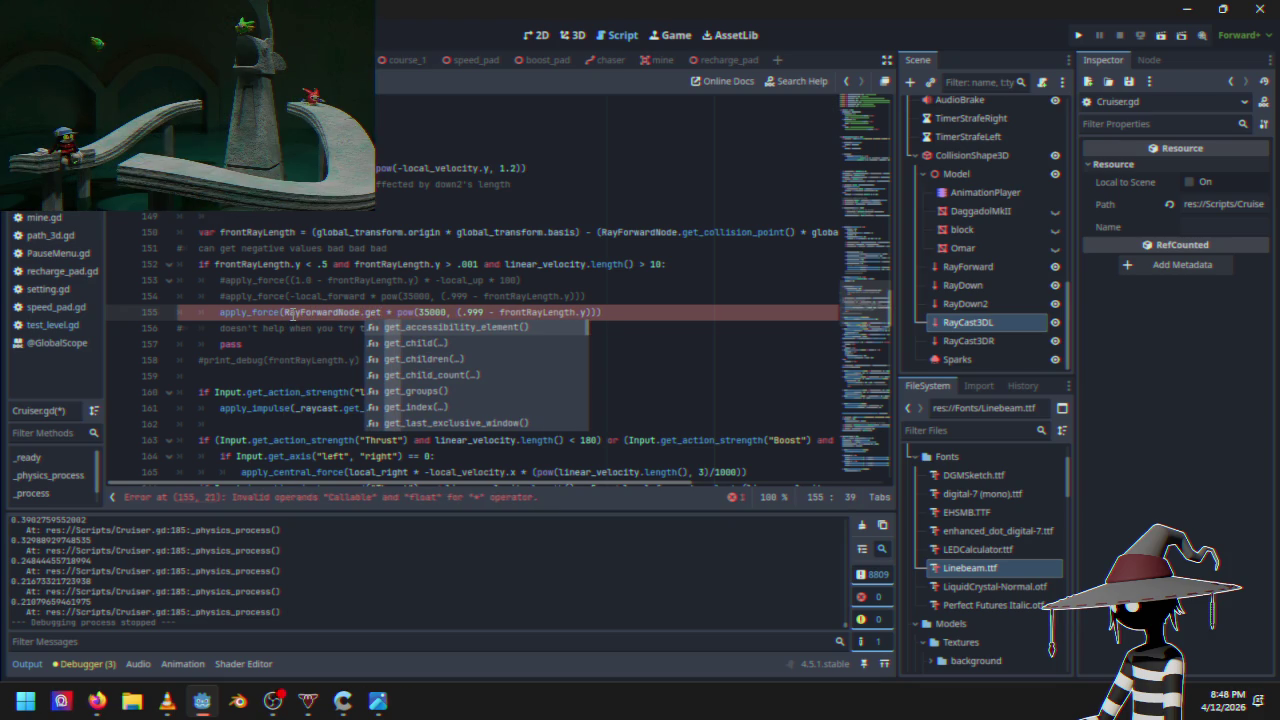
{"action": "key", "text": "BackSpace"}
{"action": "key", "text": "BackSpace"}
{"action": "key", "text": "BackSpace"}
{"action": "type", "text": "normal"}
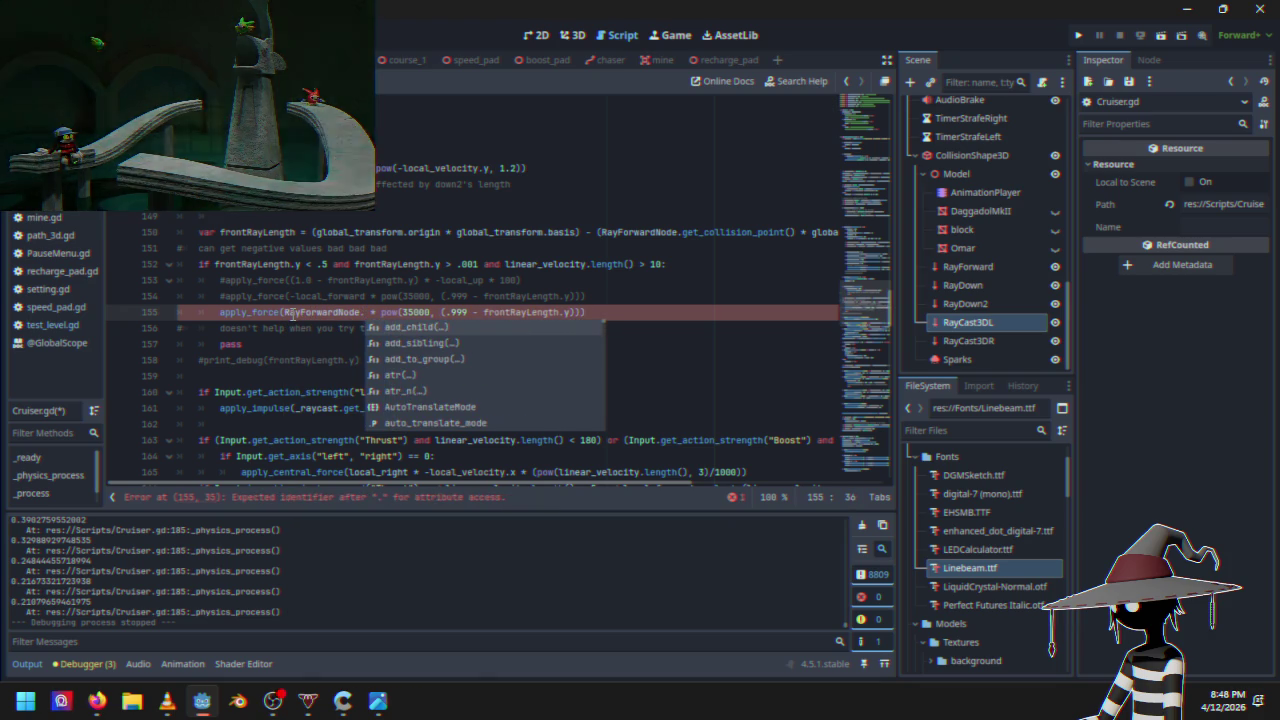
{"action": "key", "text": "BackSpace"}
{"action": "key", "text": "BackSpace"}
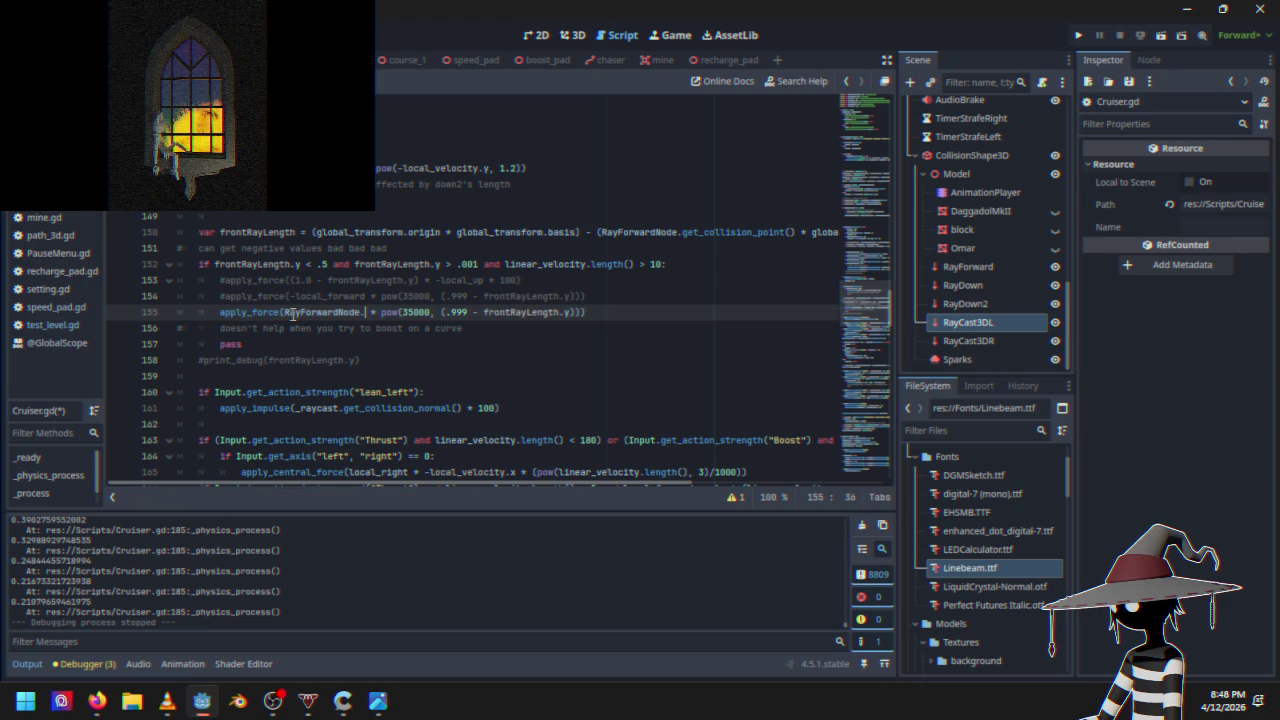
{"action": "type", "text": "get"}
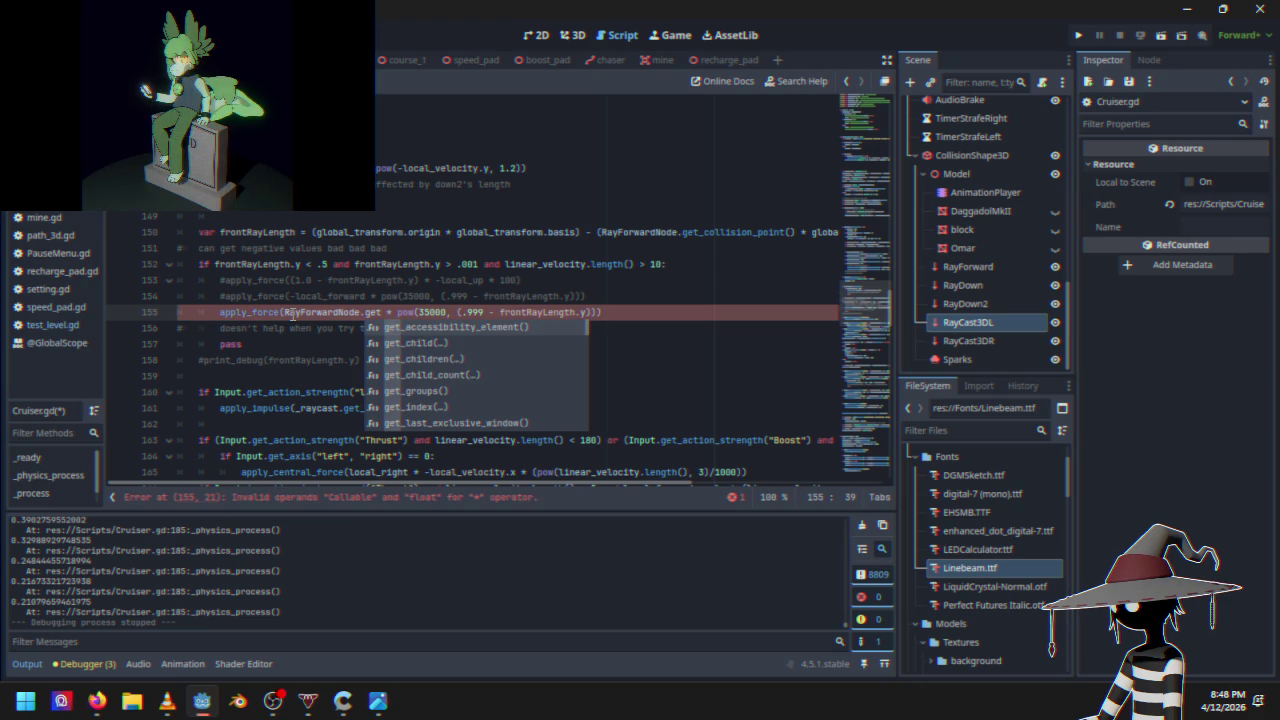
{"action": "type", "text": "_collision_no"}
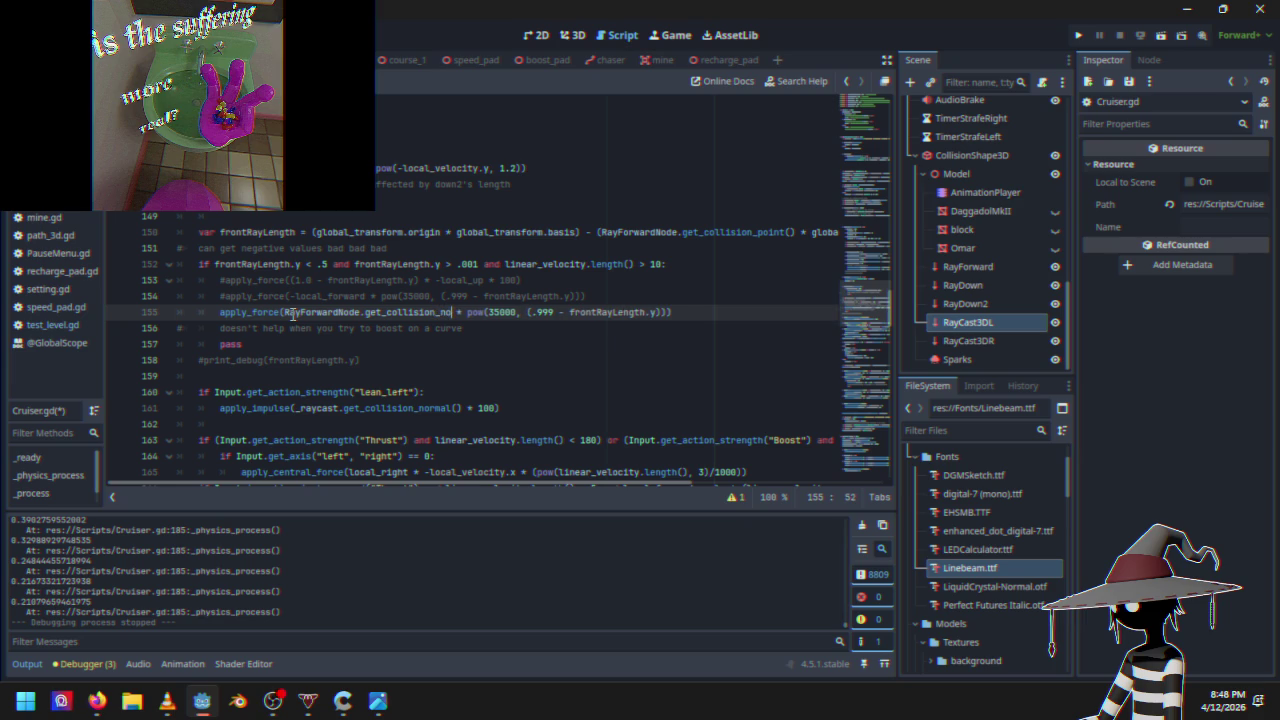
{"action": "type", "text": "rmal("}
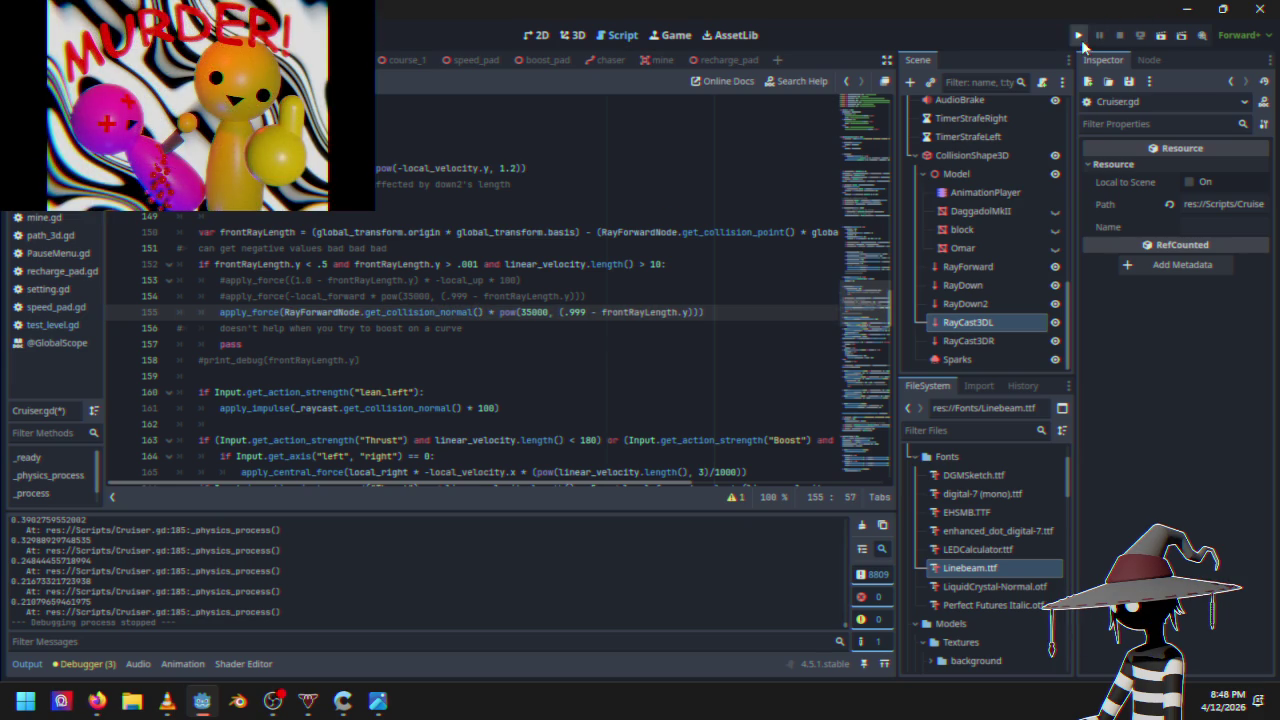
{"action": "left_click", "coordinate": [1081, 40]}
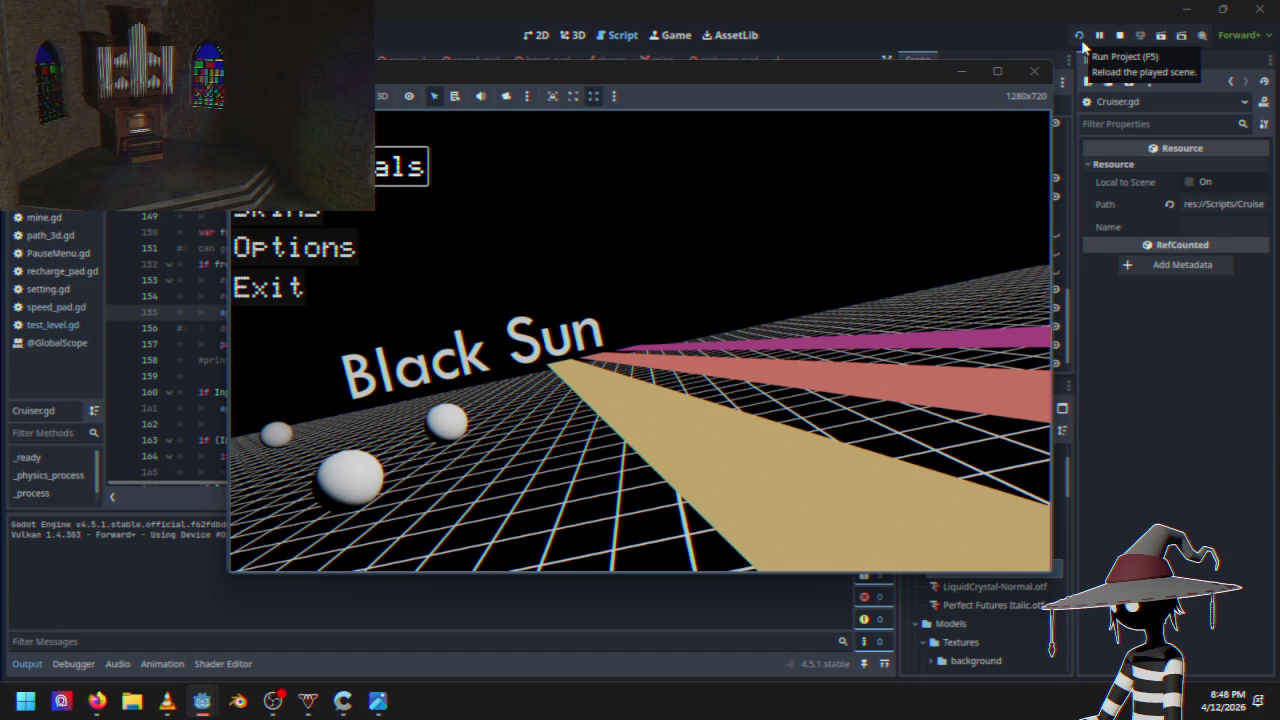
{"action": "key", "text": "Return"}
{"action": "key", "text": "w"}
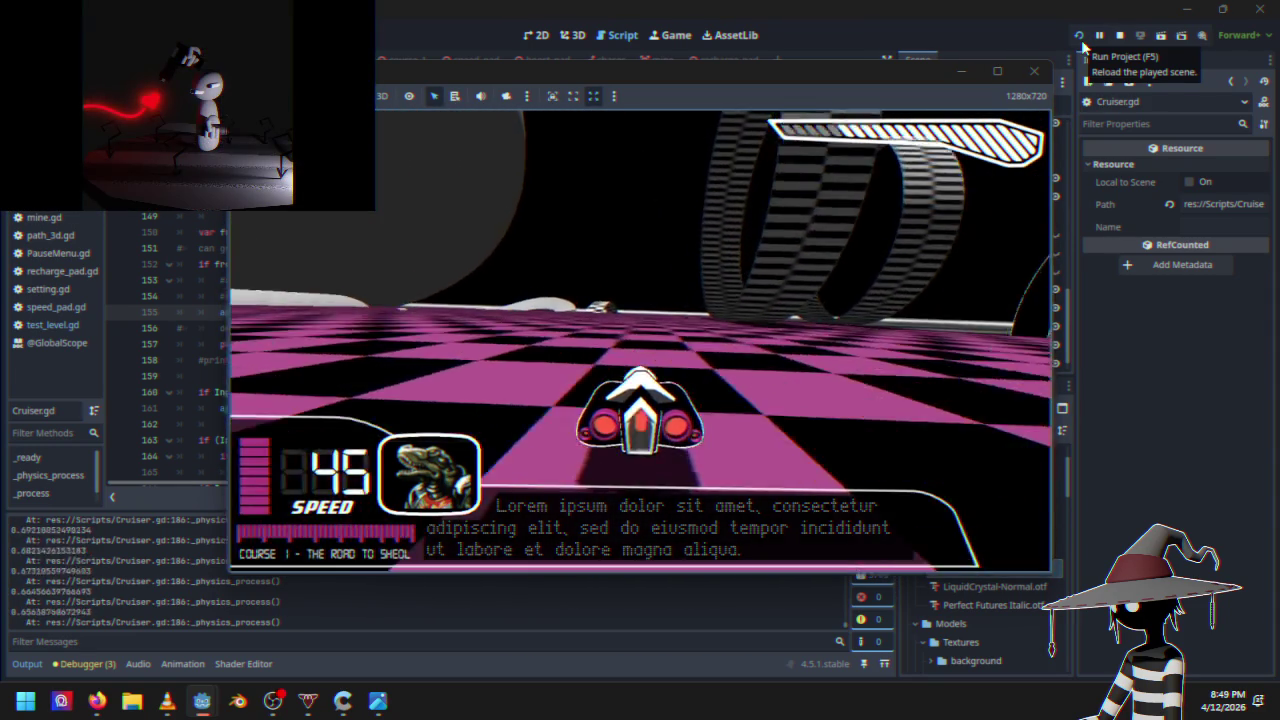
{"action": "key", "text": "Escape"}
{"action": "key", "text": "Down"}
{"action": "key", "text": "Down"}
{"action": "key", "text": "Return"}
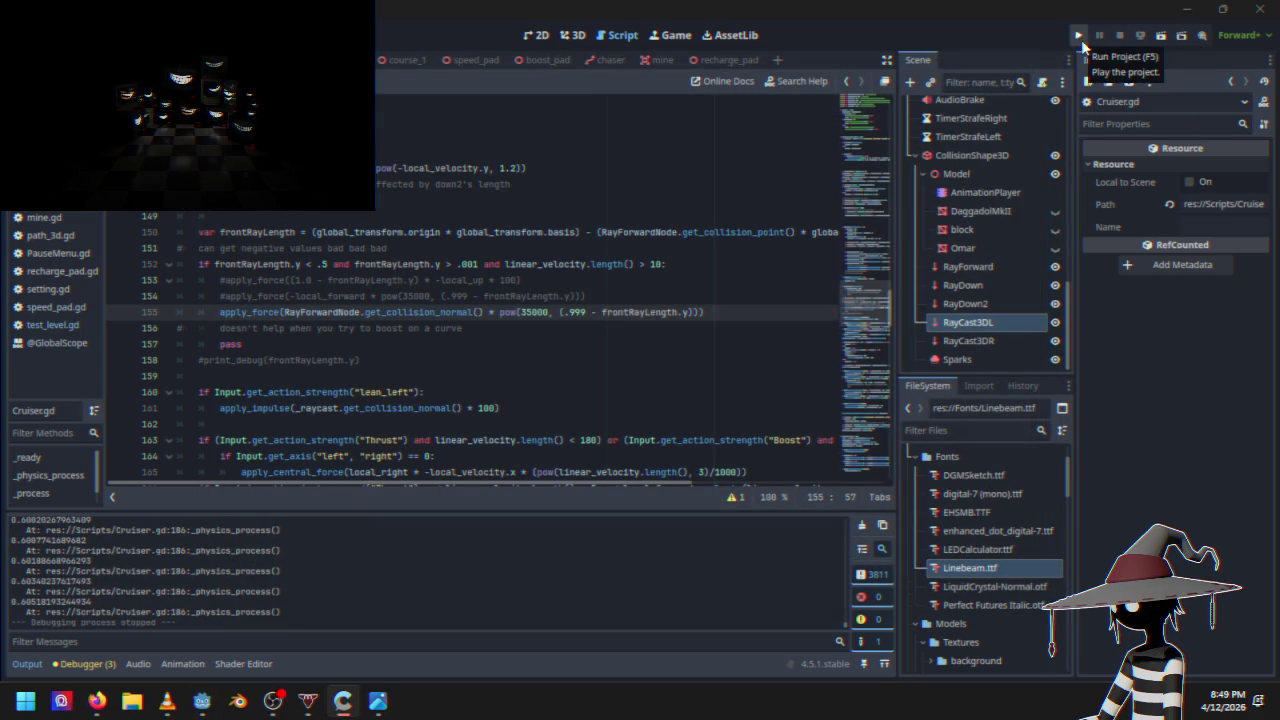
{"action": "left_click", "coordinate": [564, 318]}
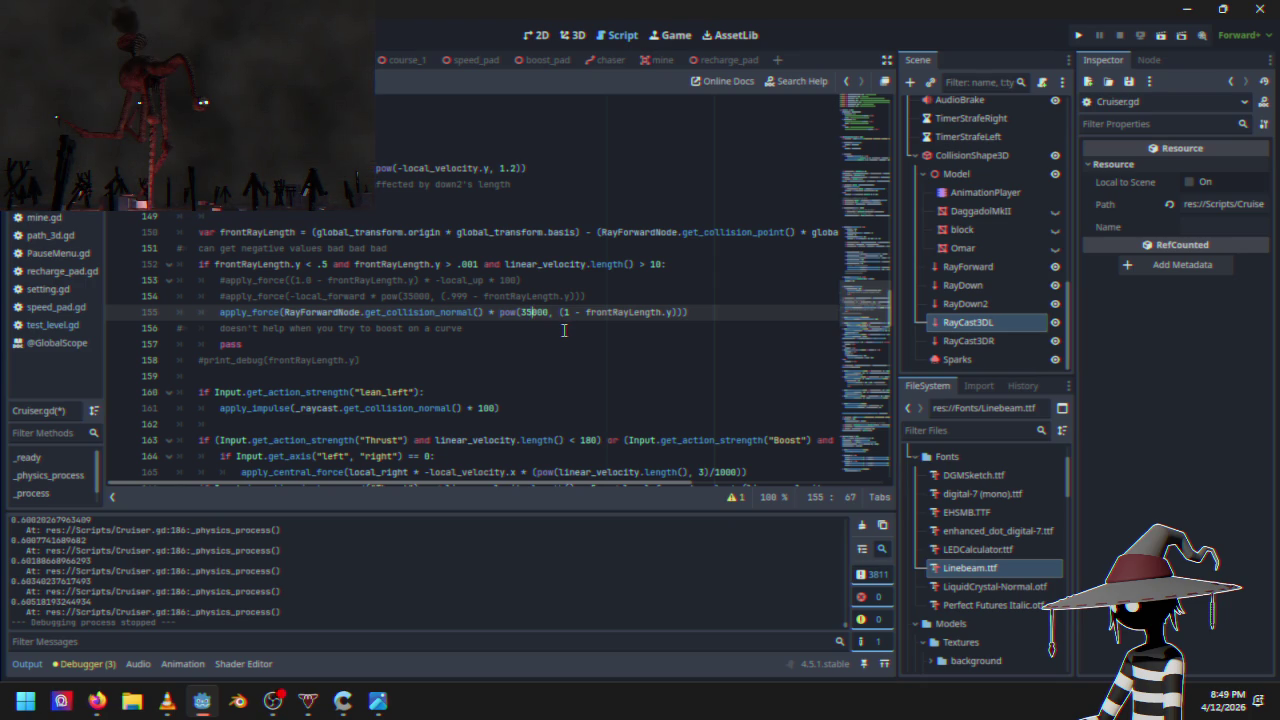
{"action": "key", "text": "BackSpace"}
{"action": "type", "text": "40"}
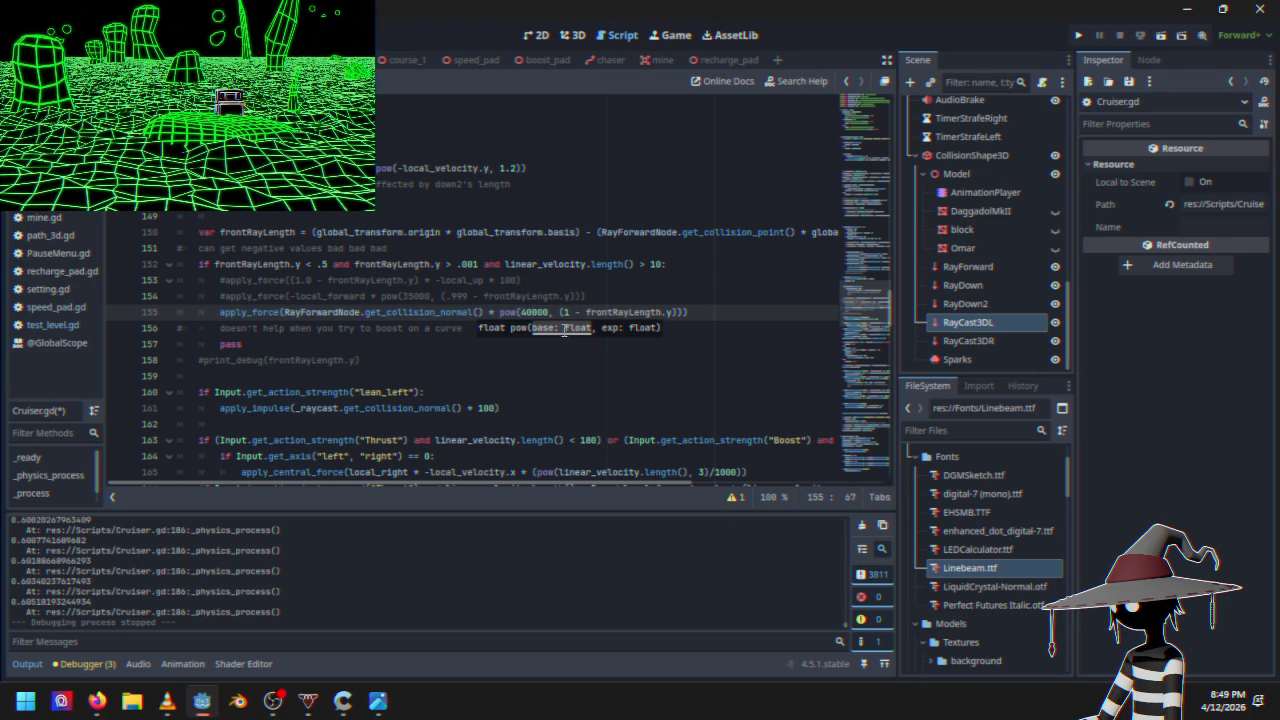
{"action": "left_click", "coordinate": [1078, 37]}
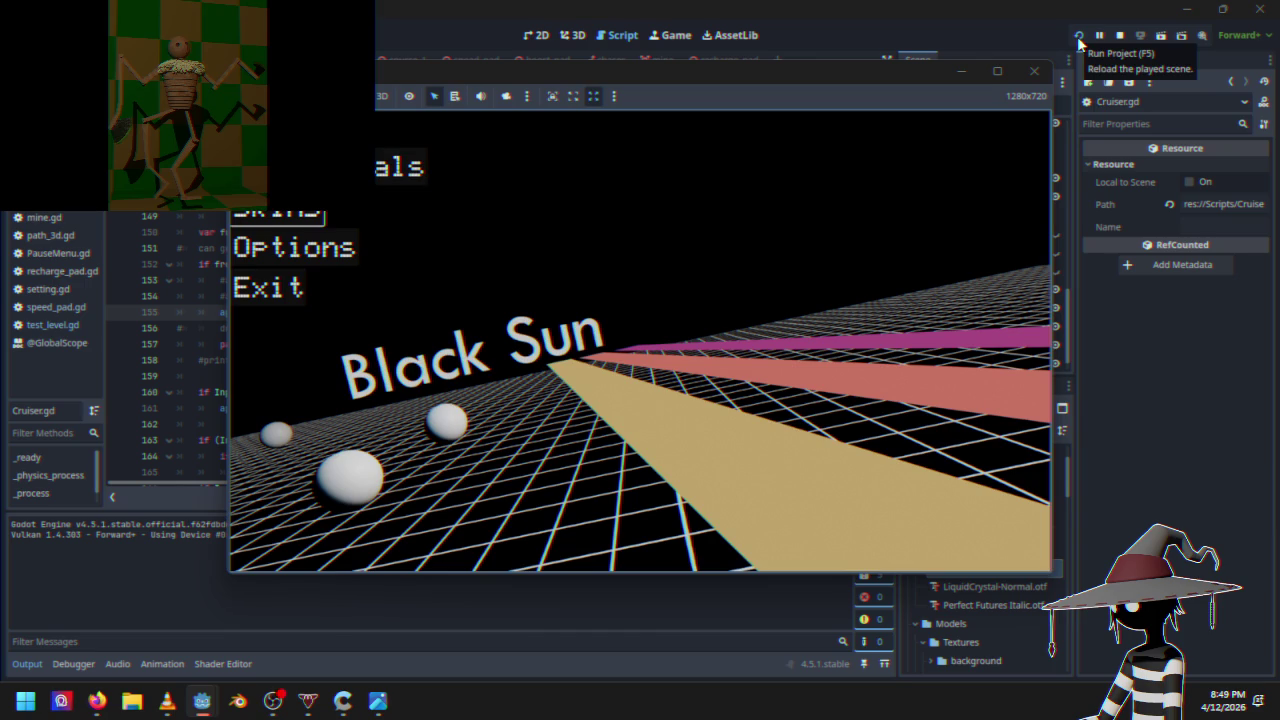
{"action": "key", "text": "Up"}
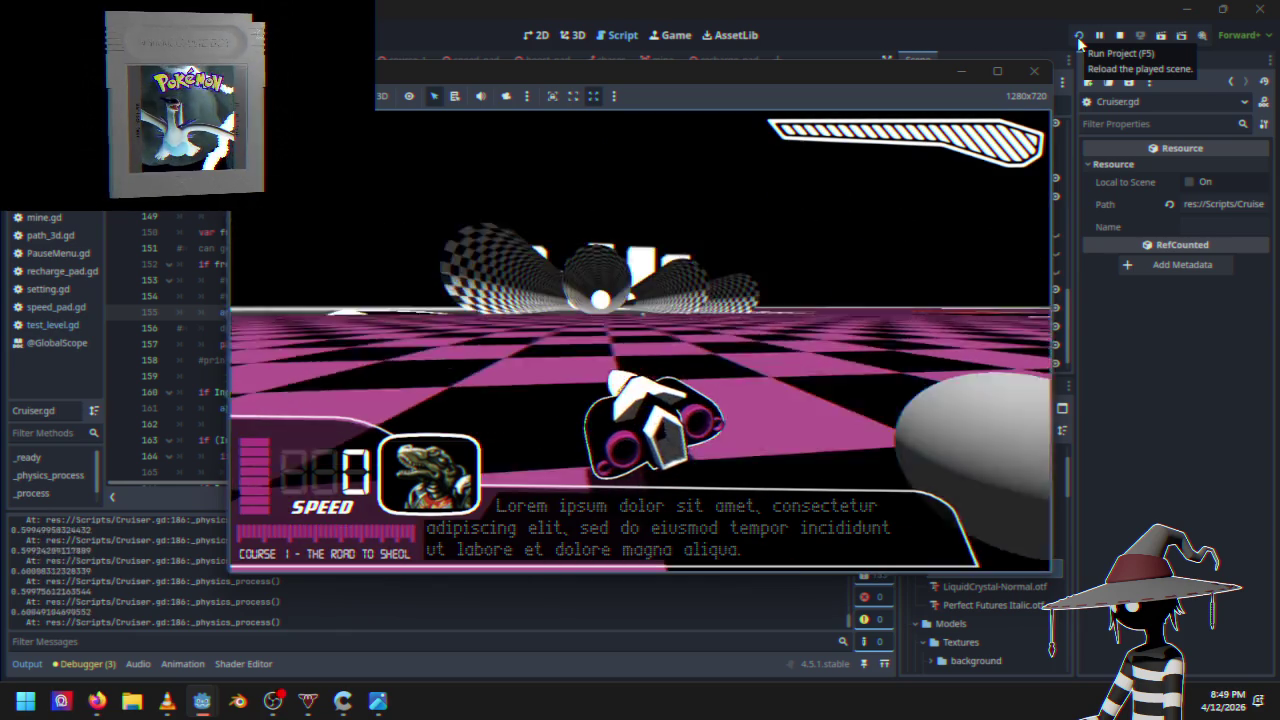
{"action": "key", "text": "w"}
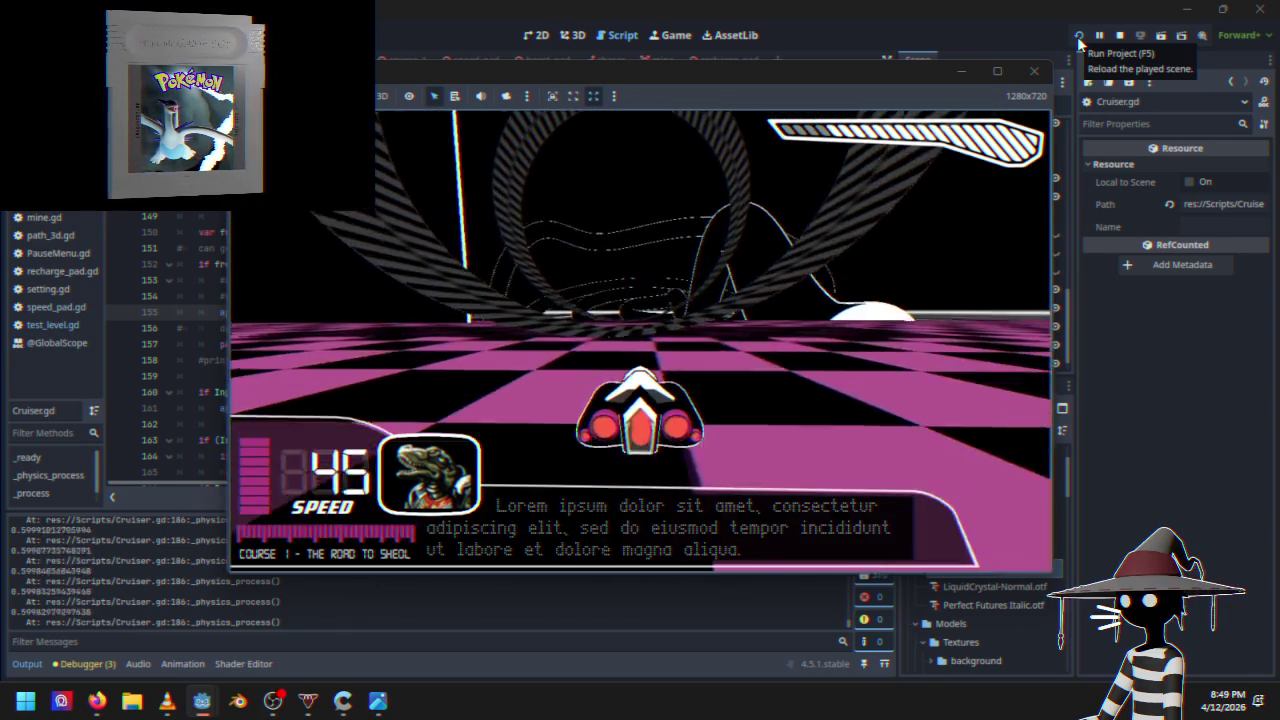
{"action": "key", "text": "d"}
{"action": "key", "text": "a"}
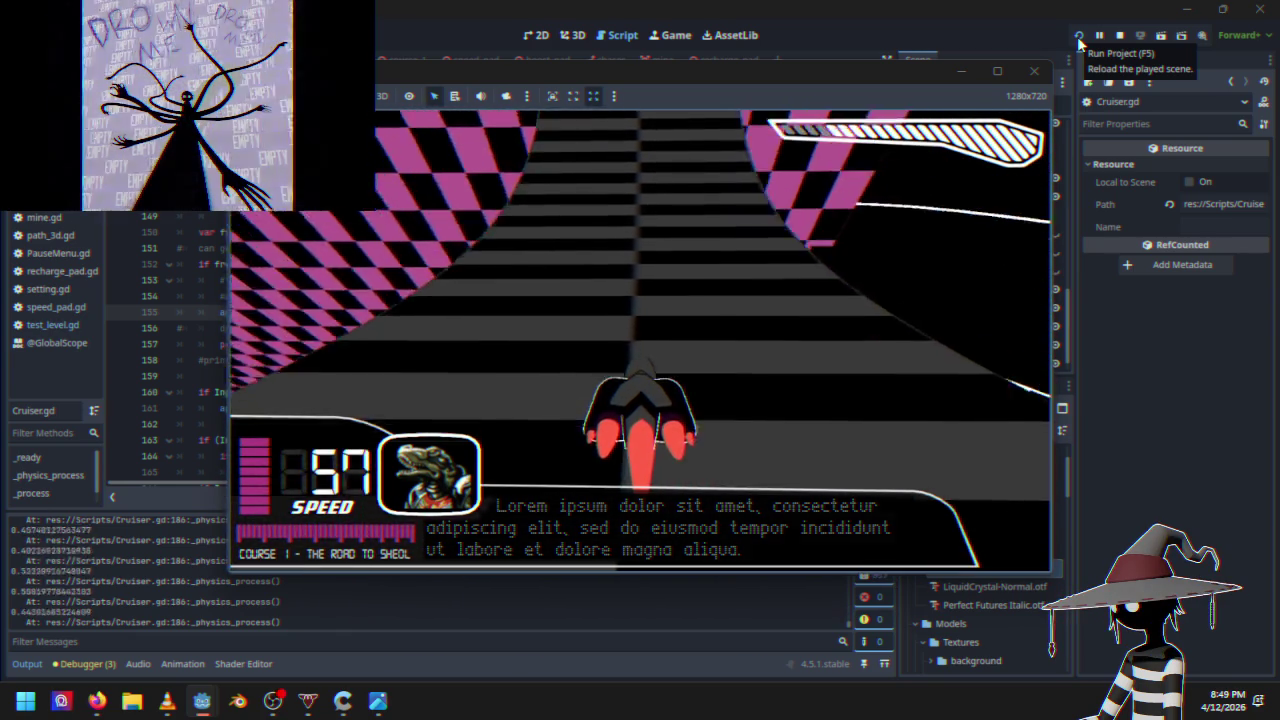
{"action": "key", "text": "Escape"}
{"action": "key", "text": "Down"}
{"action": "key", "text": "Return"}
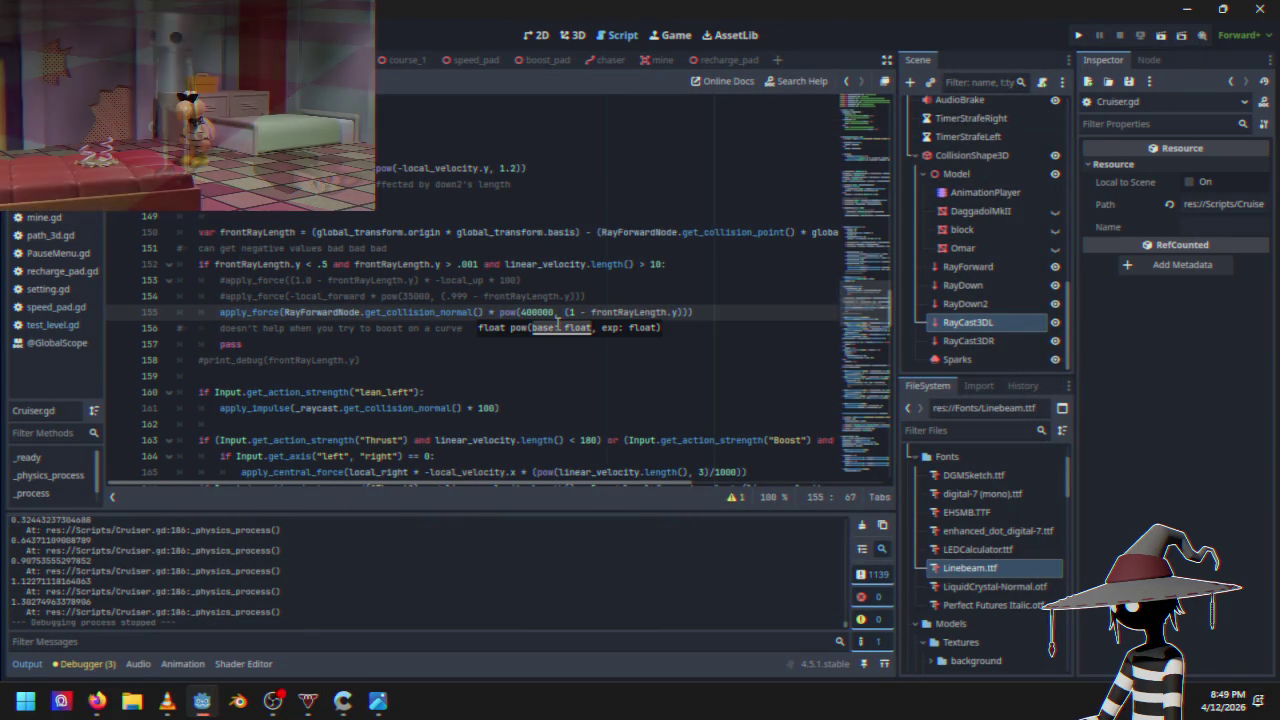
{"action": "left_click", "coordinate": [1079, 35]}
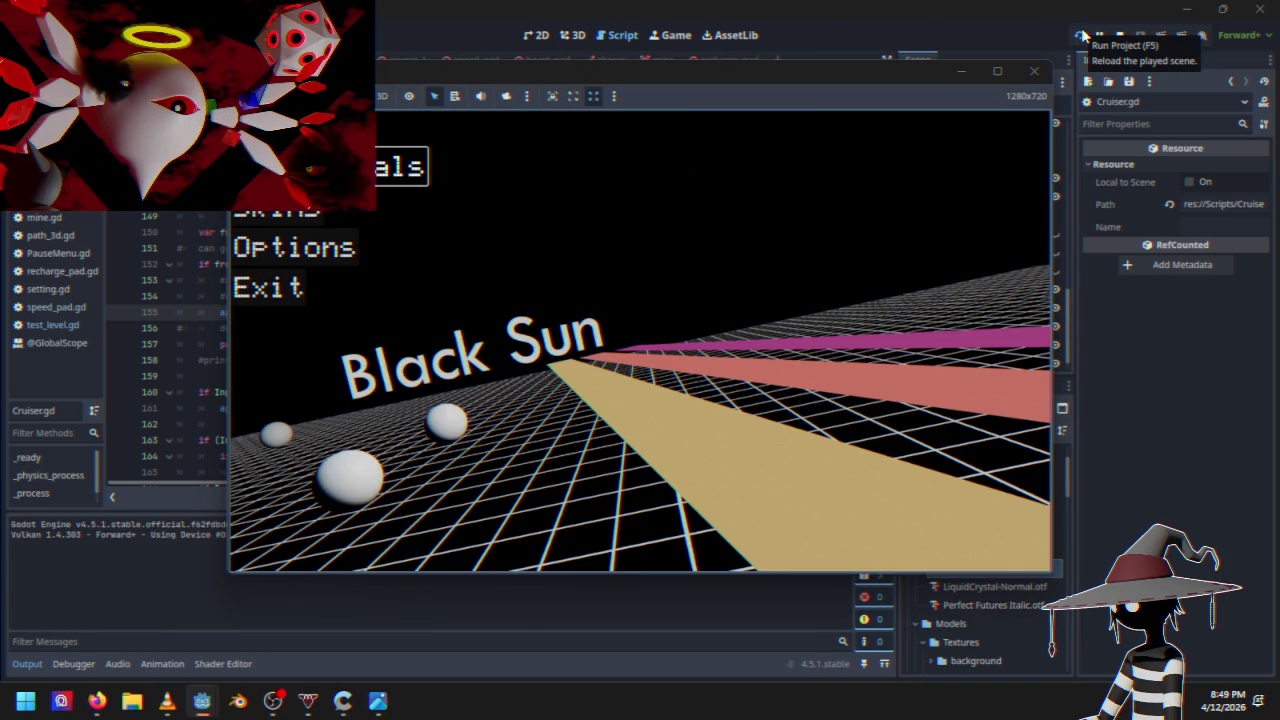
{"action": "key", "text": "Return"}
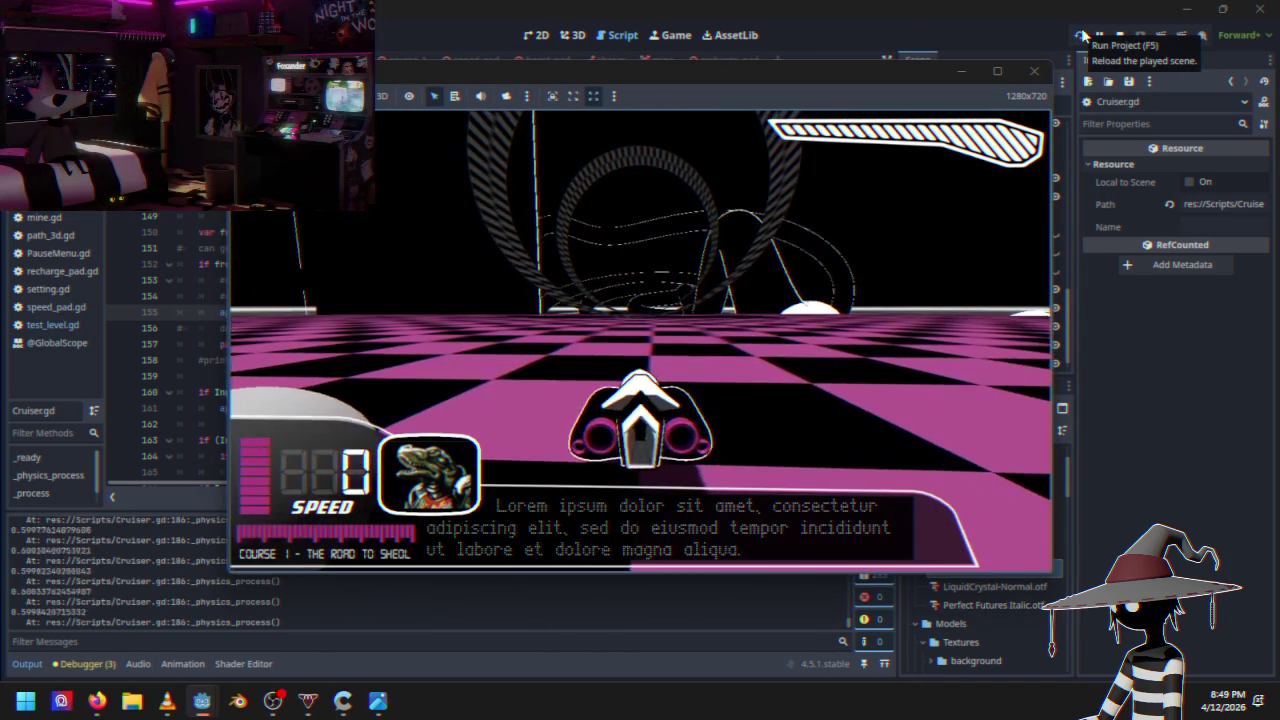
{"action": "key", "text": "w"}
{"action": "key", "text": "a"}
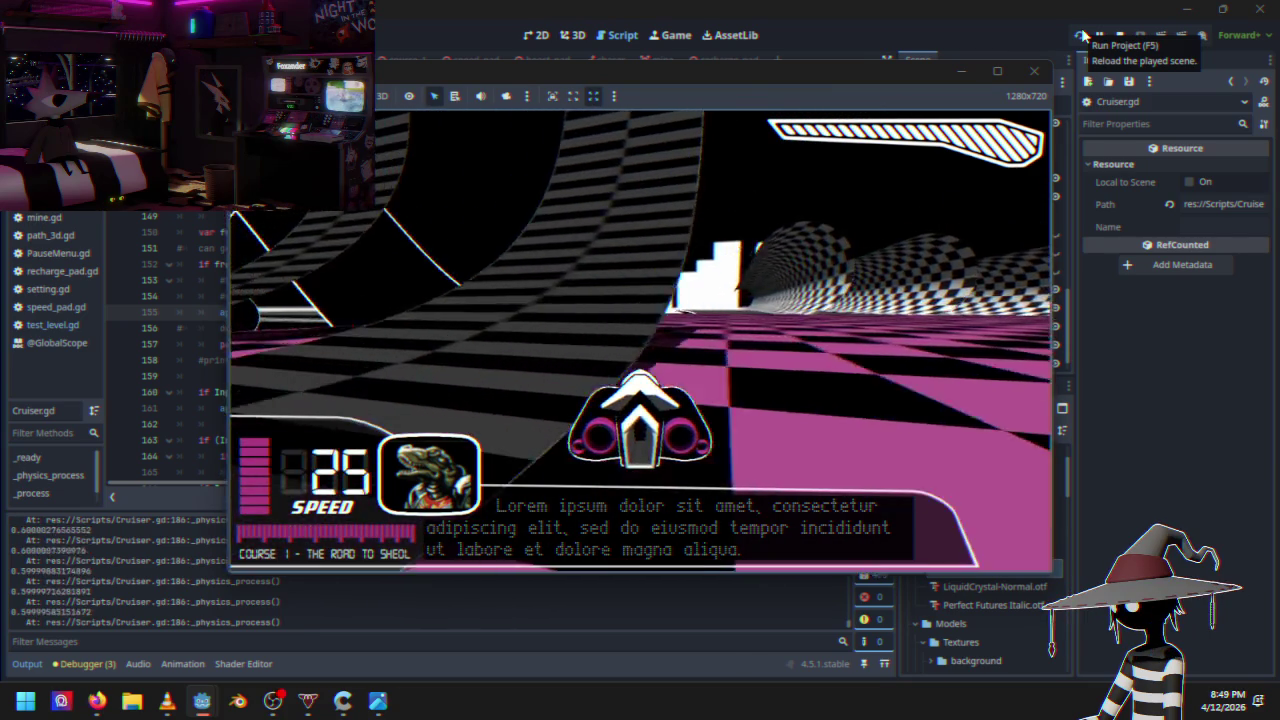
{"action": "key", "text": "d"}
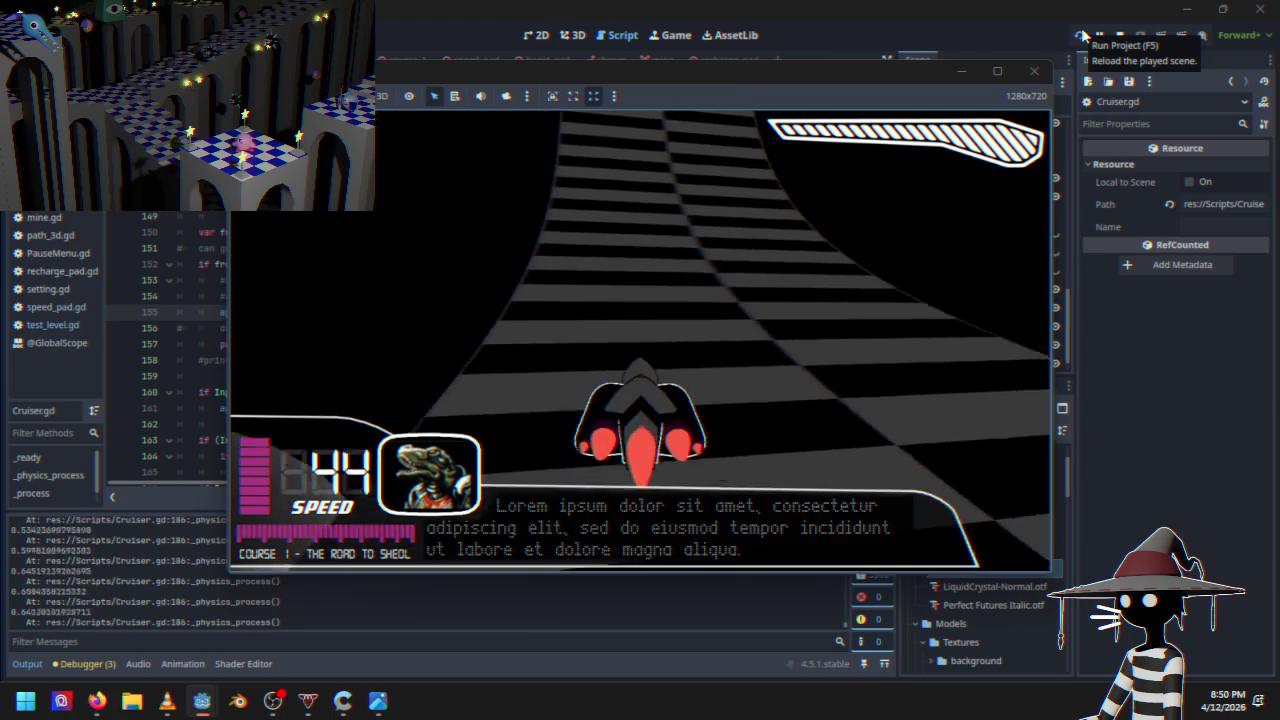
{"action": "key", "text": "Escape"}
{"action": "key", "text": "Escape"}
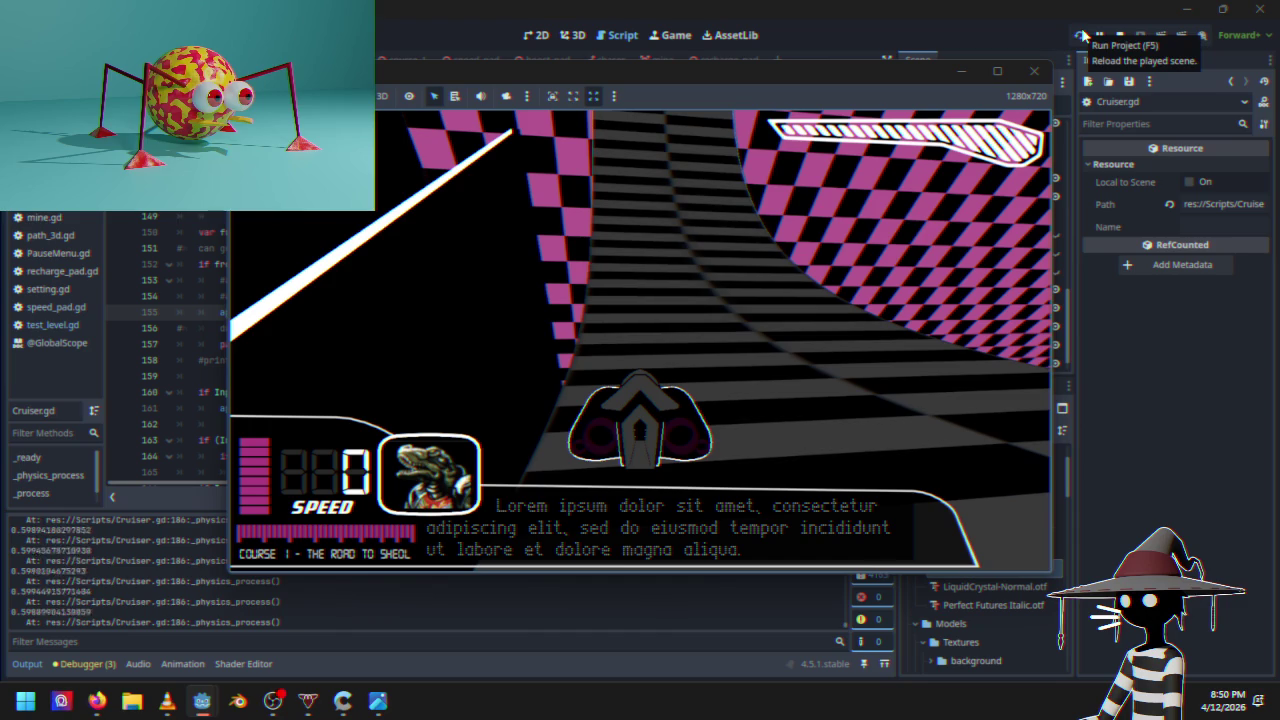
{"action": "left_click", "coordinate": [1034, 71]}
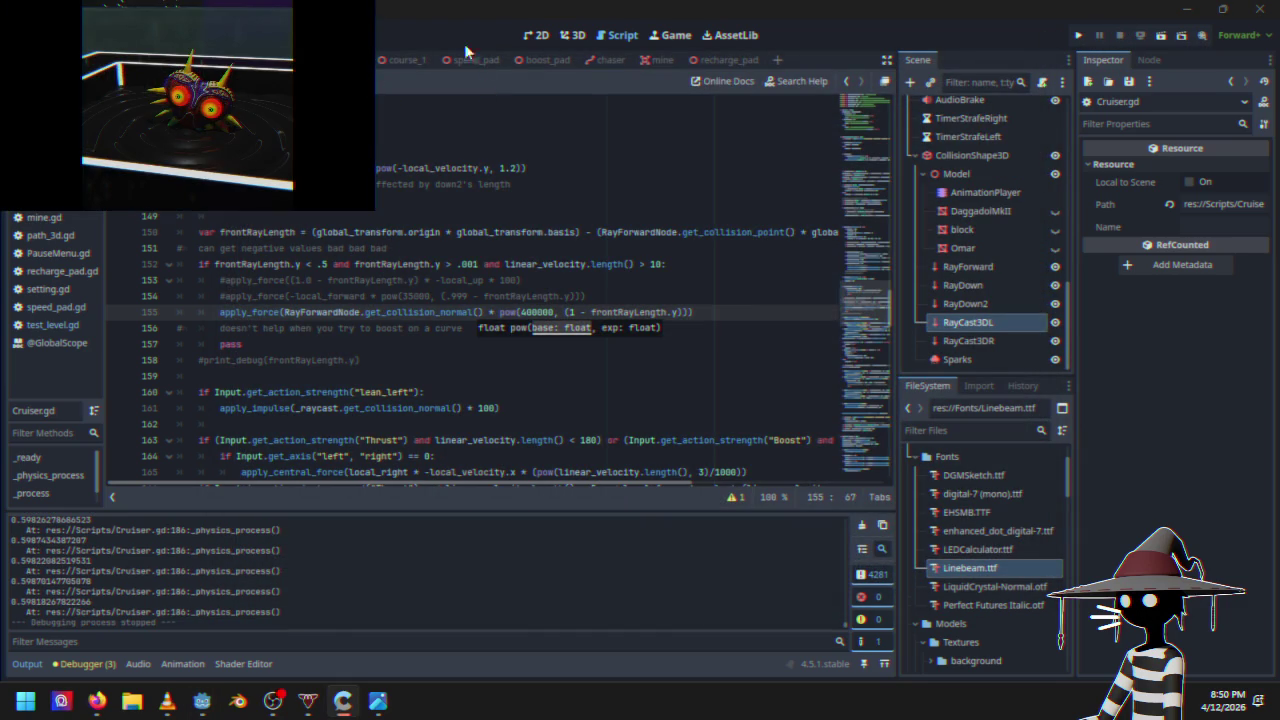
{"action": "left_click", "coordinate": [580, 36]}
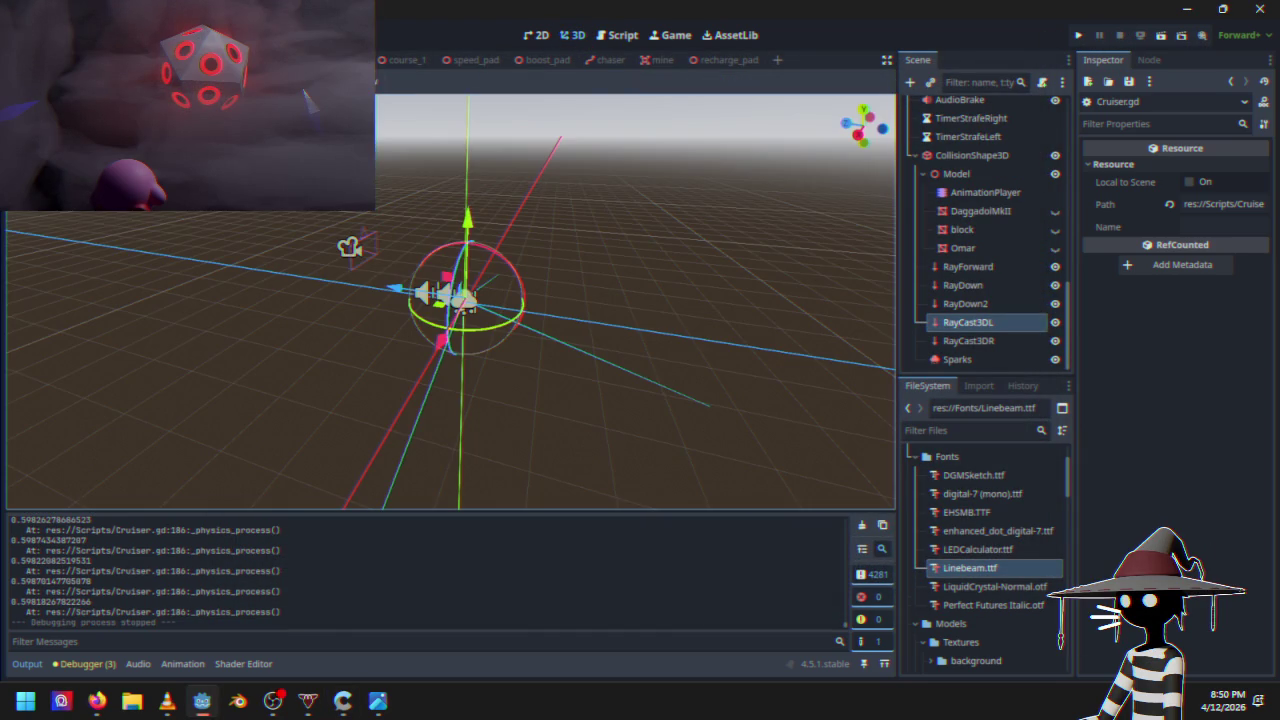
{"action": "left_click", "coordinate": [558, 328]}
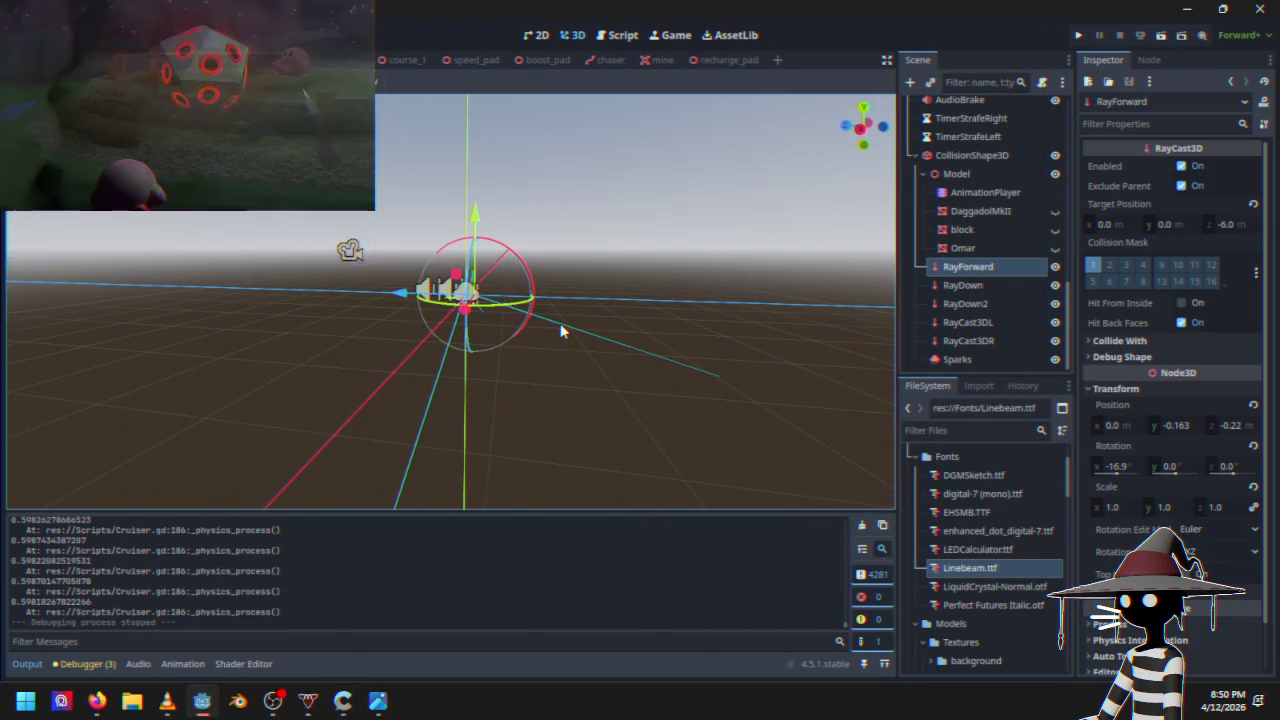
{"action": "left_click_drag", "start_coordinate": [527, 325], "coordinate": [539, 345]}
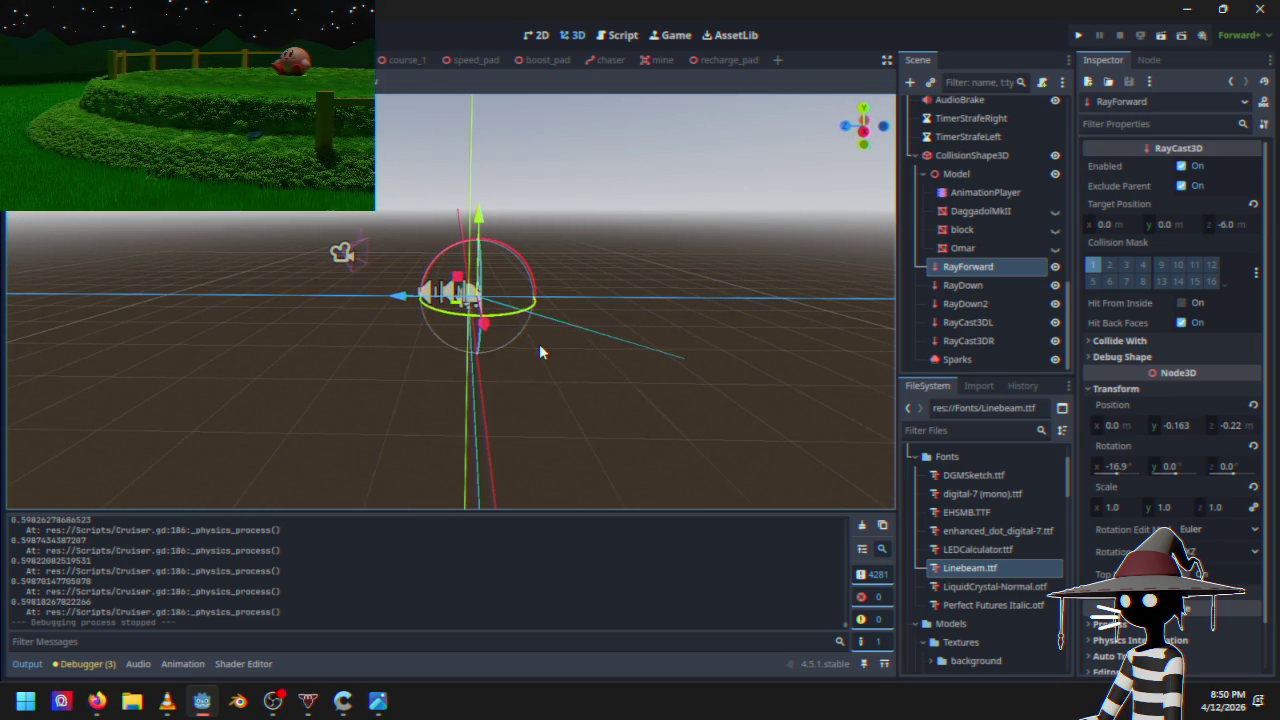
{"action": "scroll", "coordinate": [541, 330], "scroll_direction": "up", "scroll_amount": 3}
{"action": "mouse_move", "coordinate": [603, 293]}
{"action": "left_mouse_down"}
{"action": "mouse_move", "coordinate": [534, 259]}
{"action": "mouse_move", "coordinate": [556, 258]}
{"action": "left_mouse_up"}
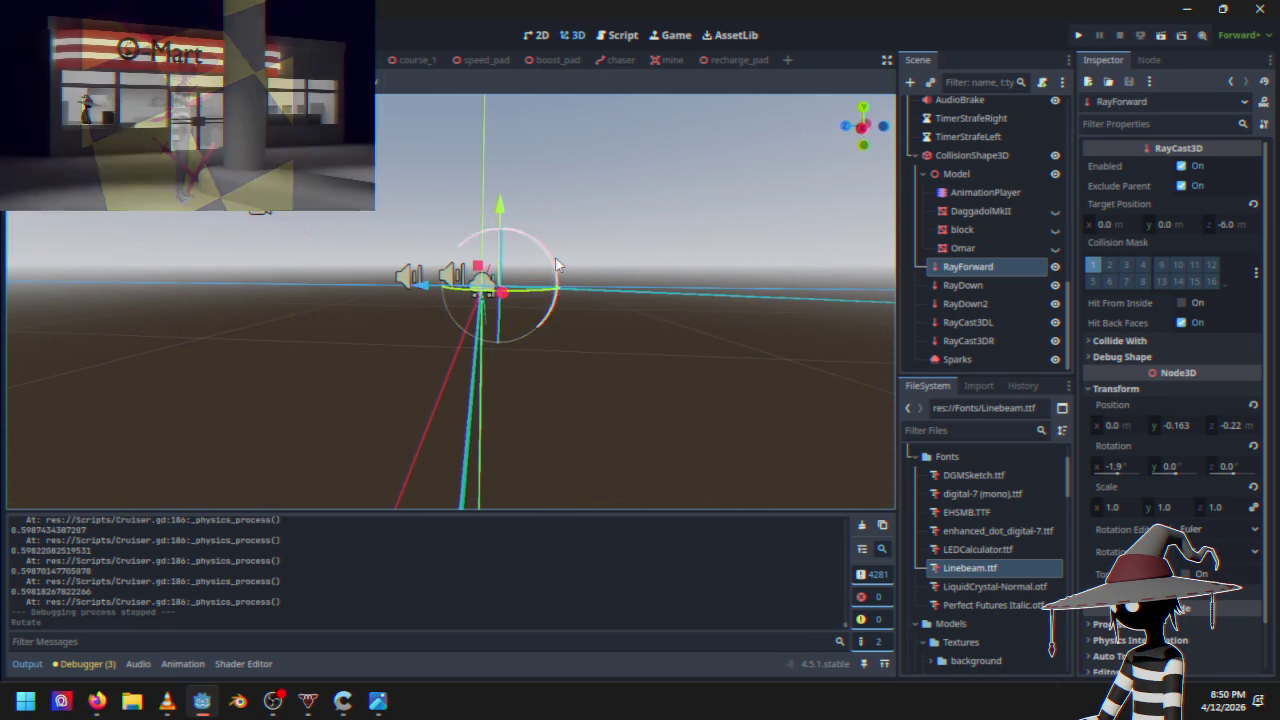
{"action": "left_click", "coordinate": [1080, 35]}
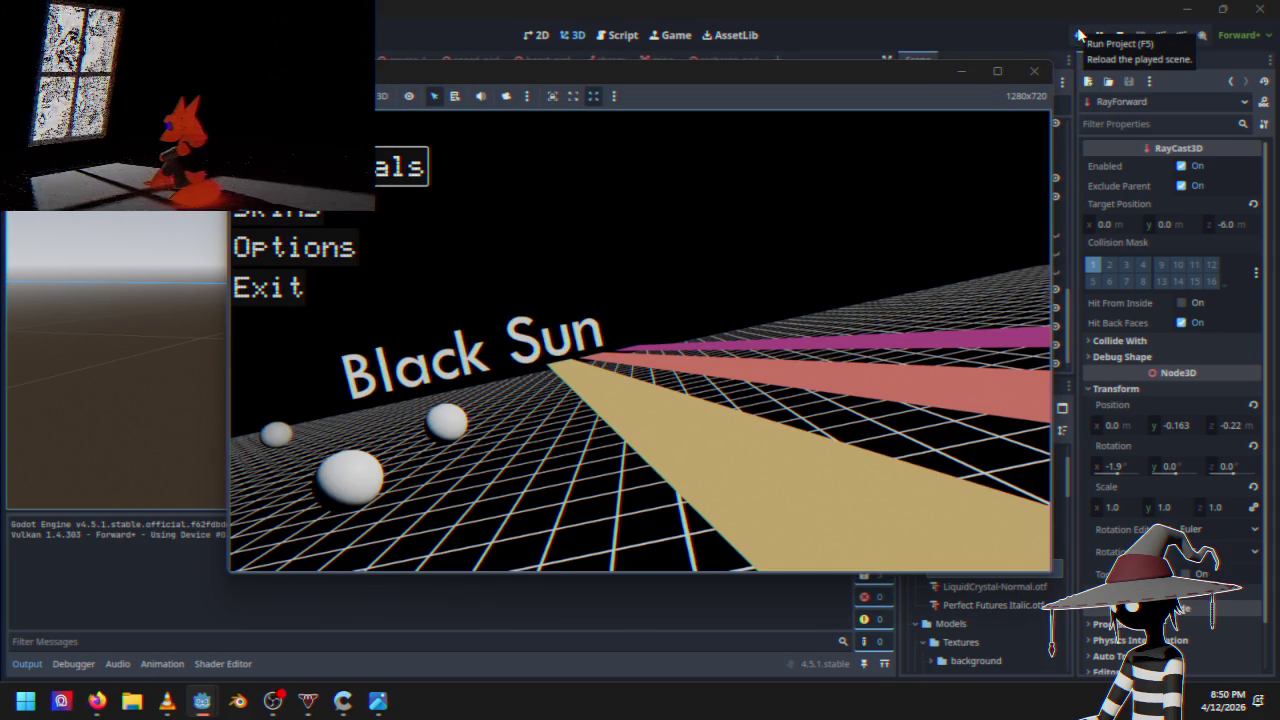
{"action": "key", "text": "Return"}
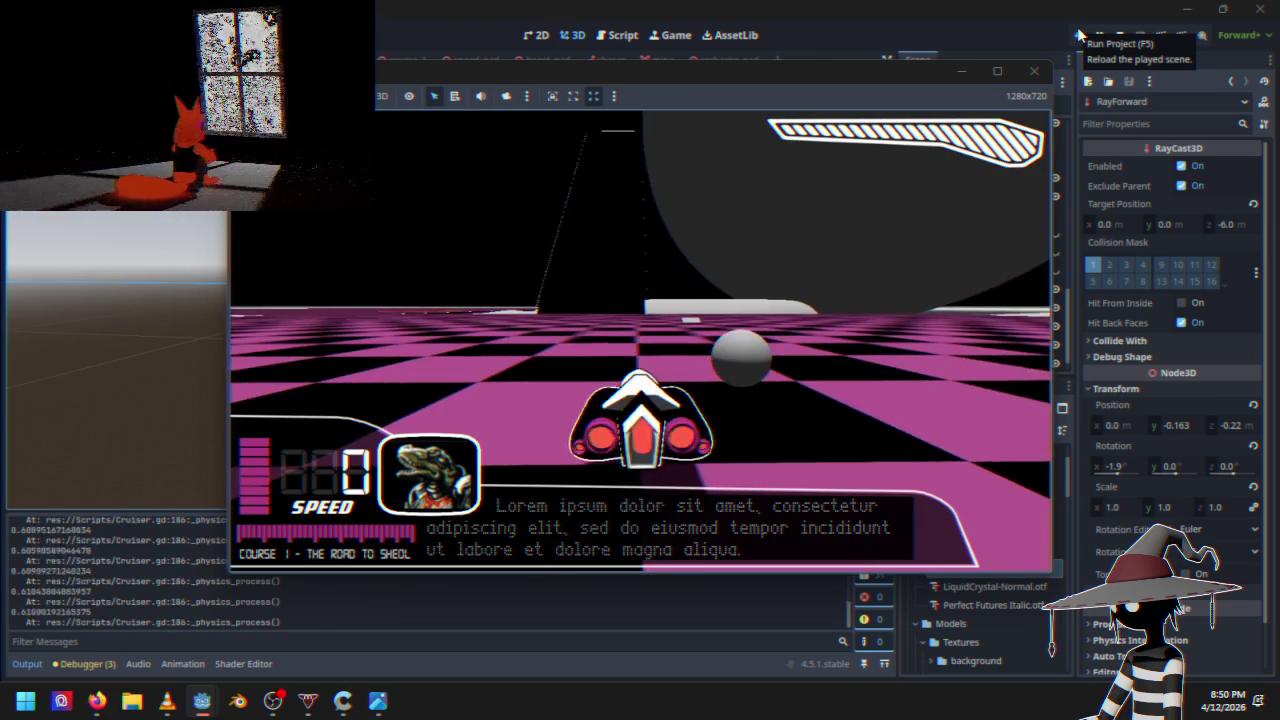
{"action": "key", "text": "w"}
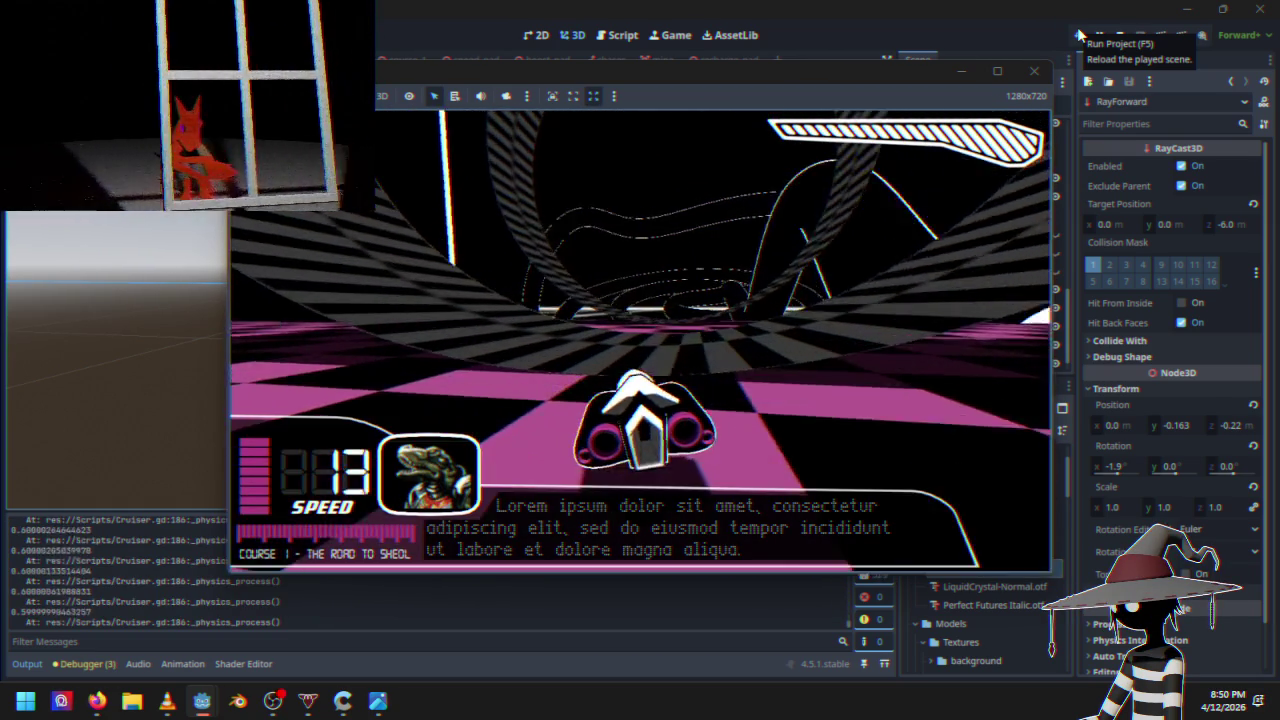
{"action": "key", "text": "w"}
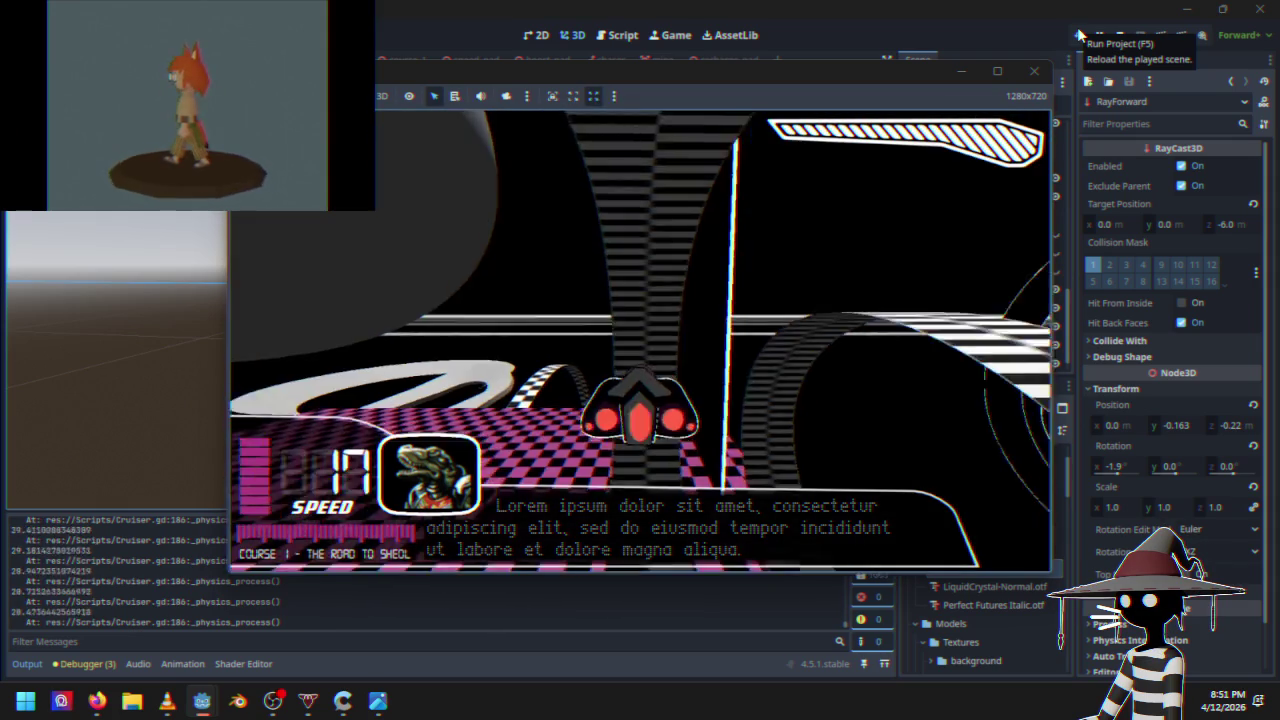
{"action": "key", "text": "Escape"}
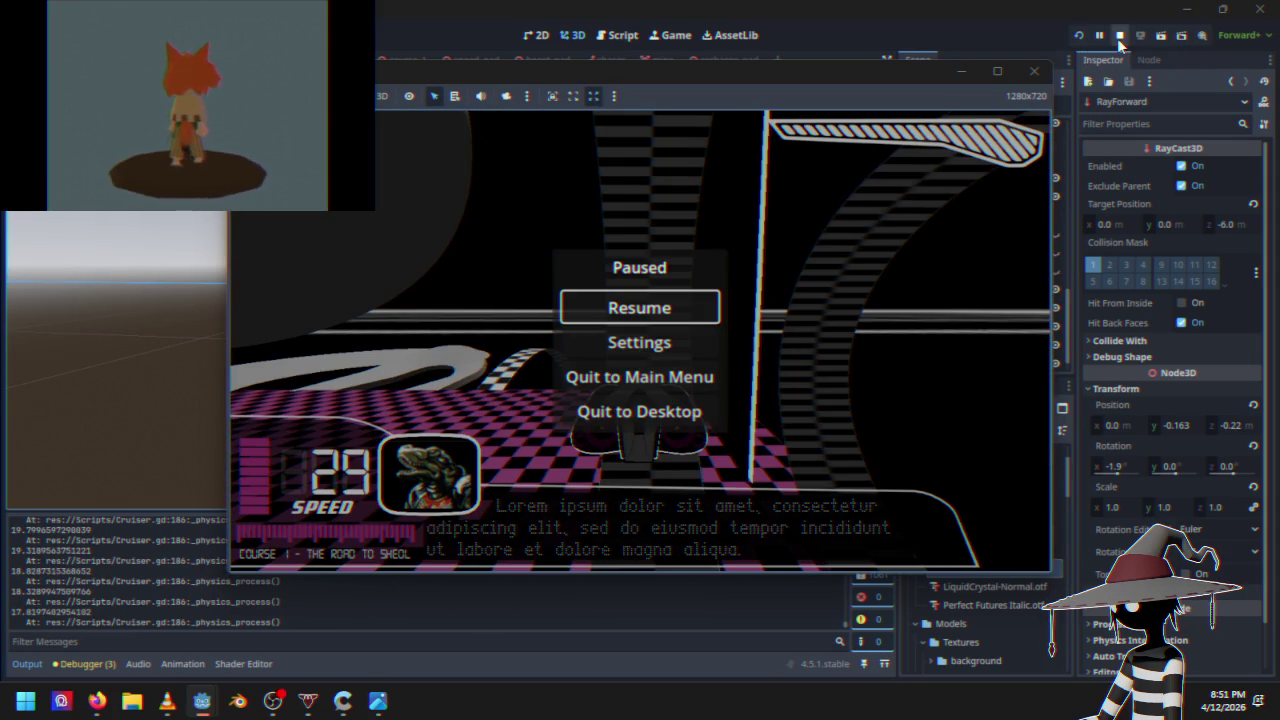
{"action": "left_click", "coordinate": [1034, 71]}
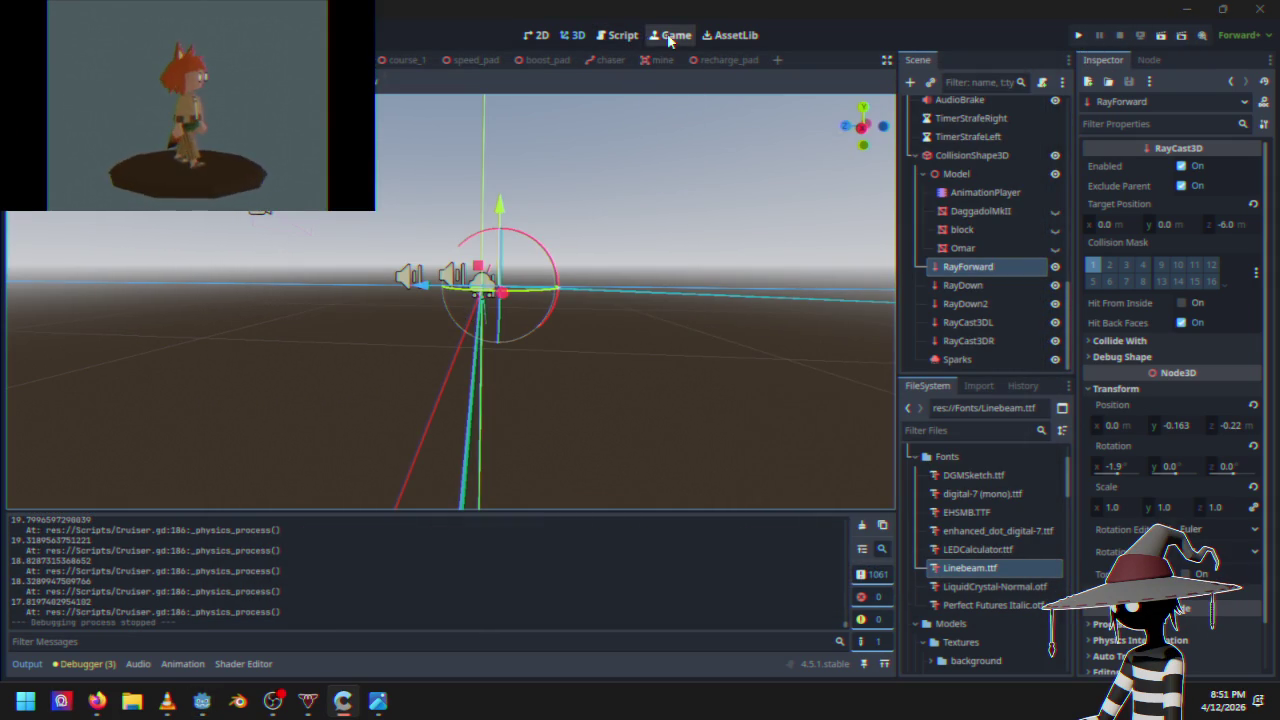
{"action": "left_click", "coordinate": [624, 40]}
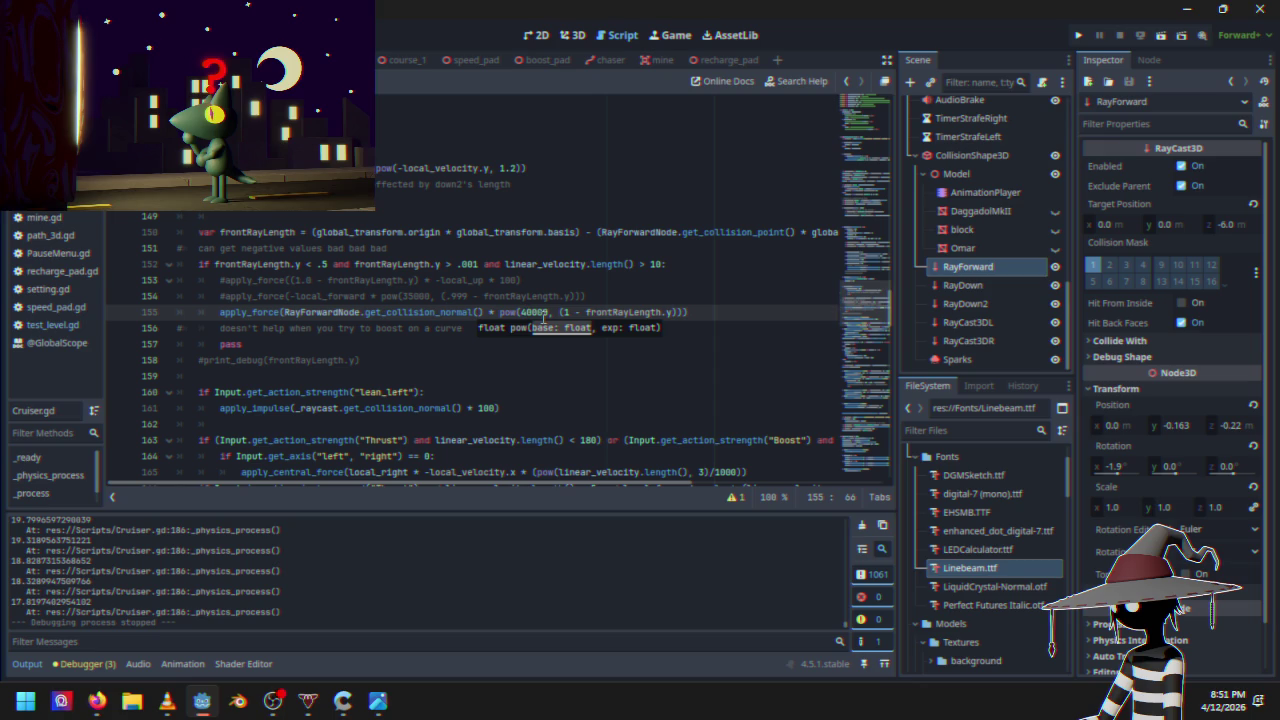
{"action": "left_click", "coordinate": [1078, 36]}
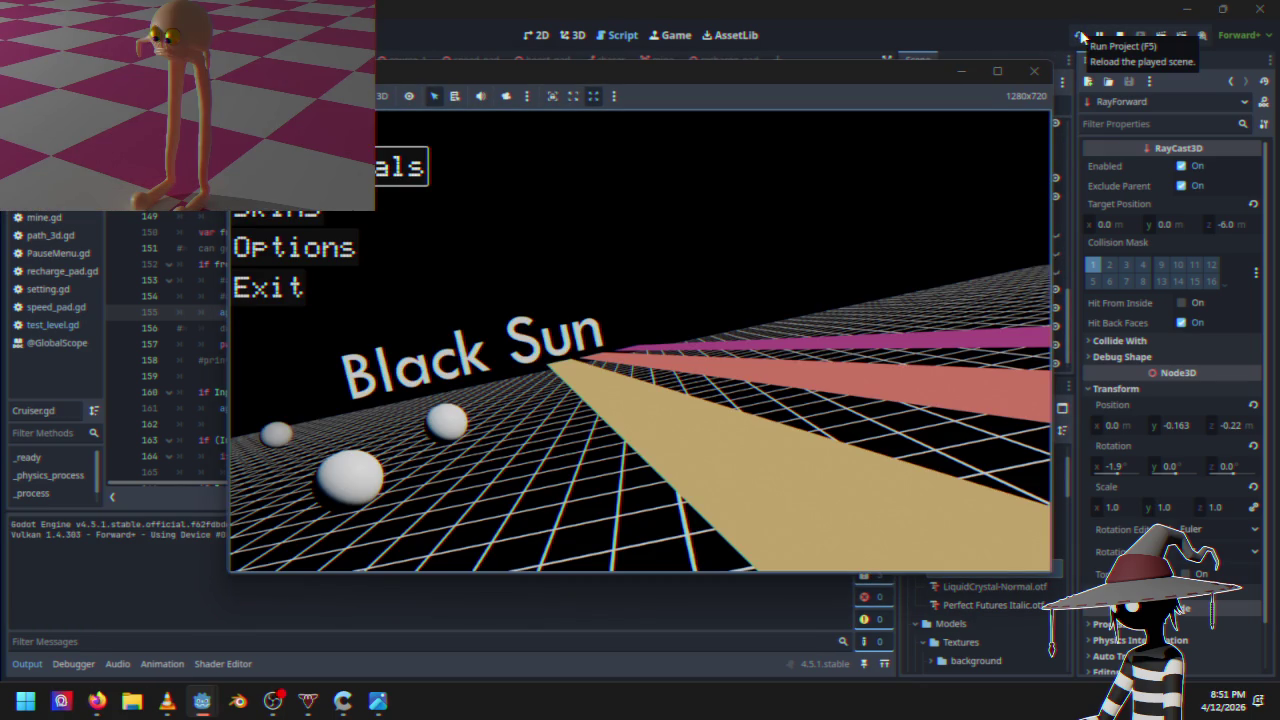
{"action": "key", "text": "Down"}
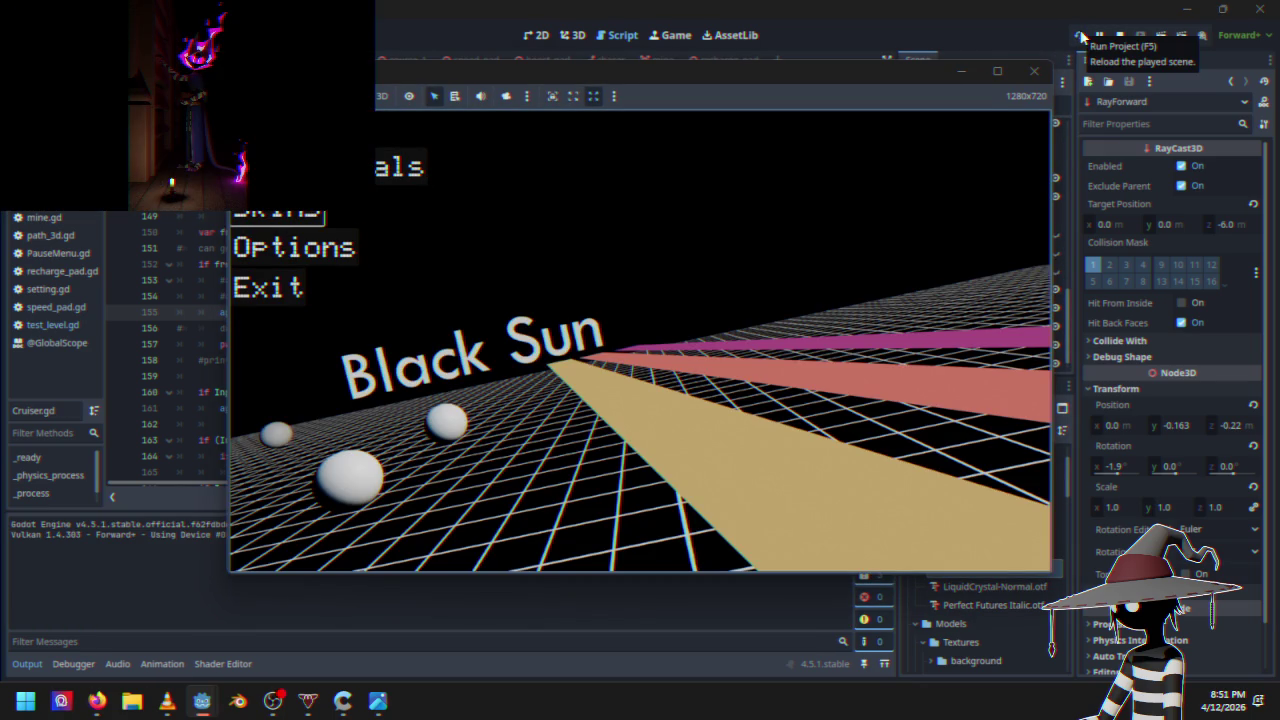
{"action": "key", "text": "Return"}
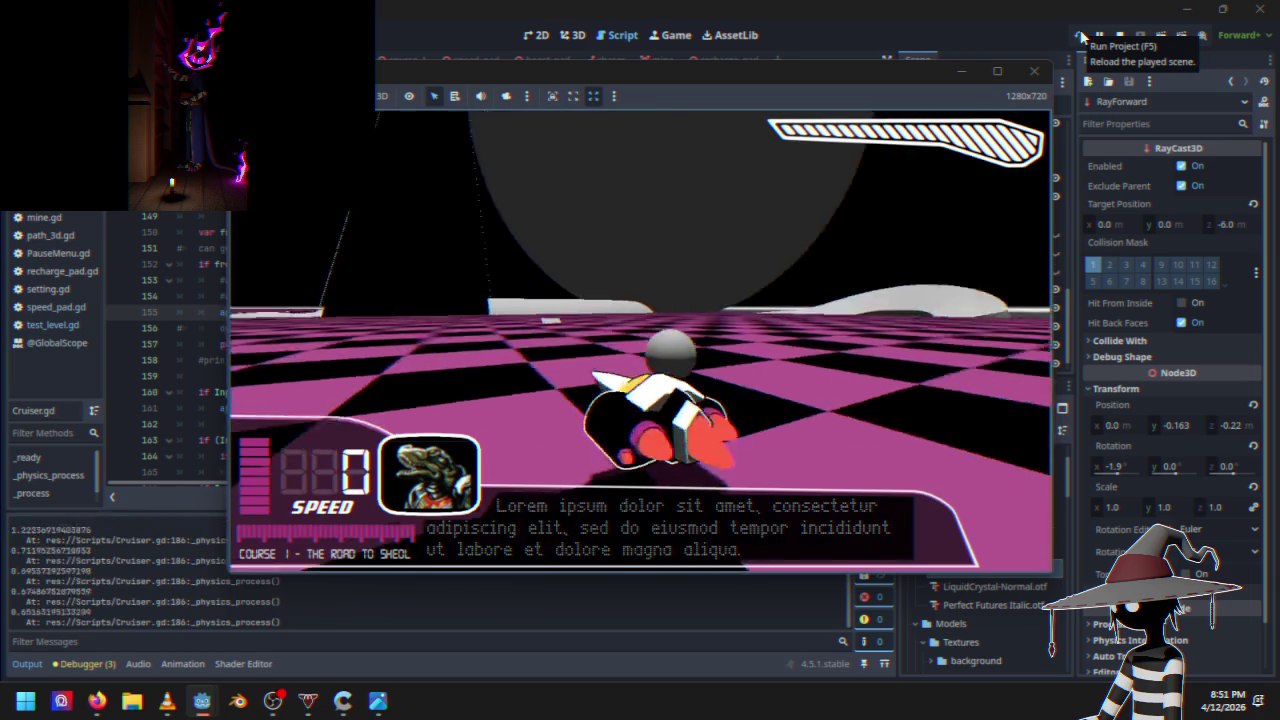
{"action": "key", "text": "Up"}
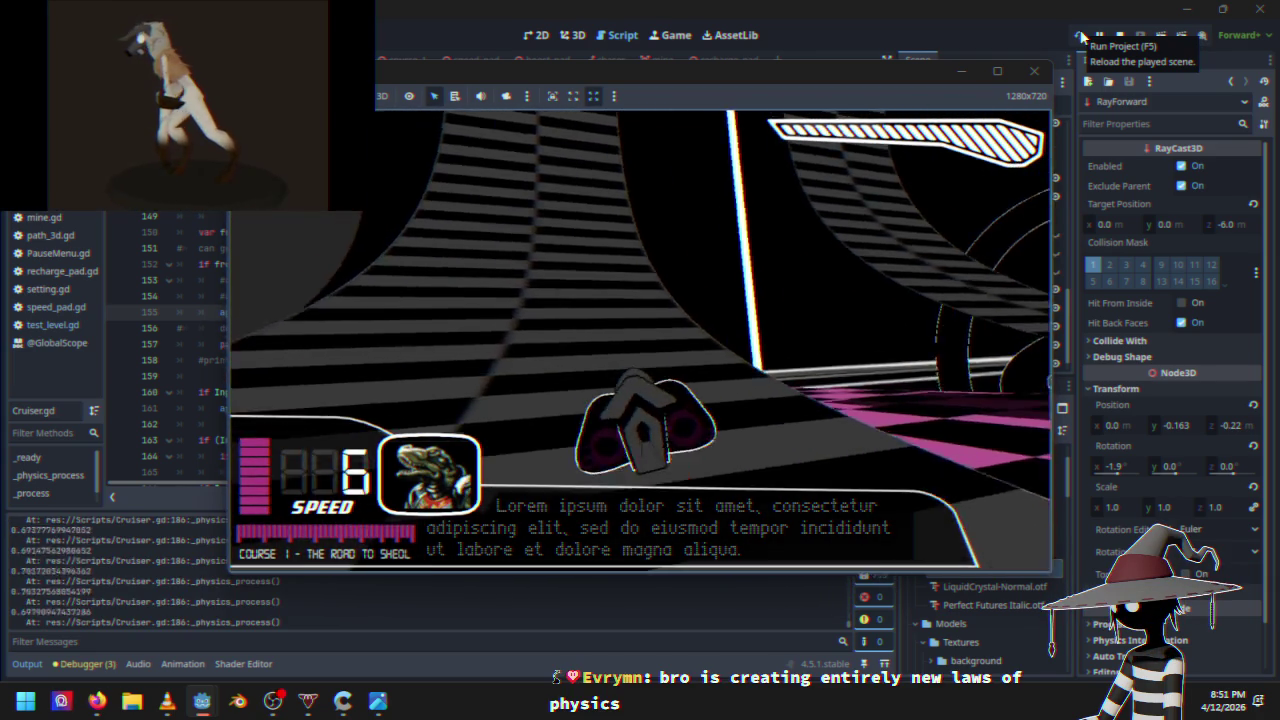
{"action": "key", "text": "Up"}
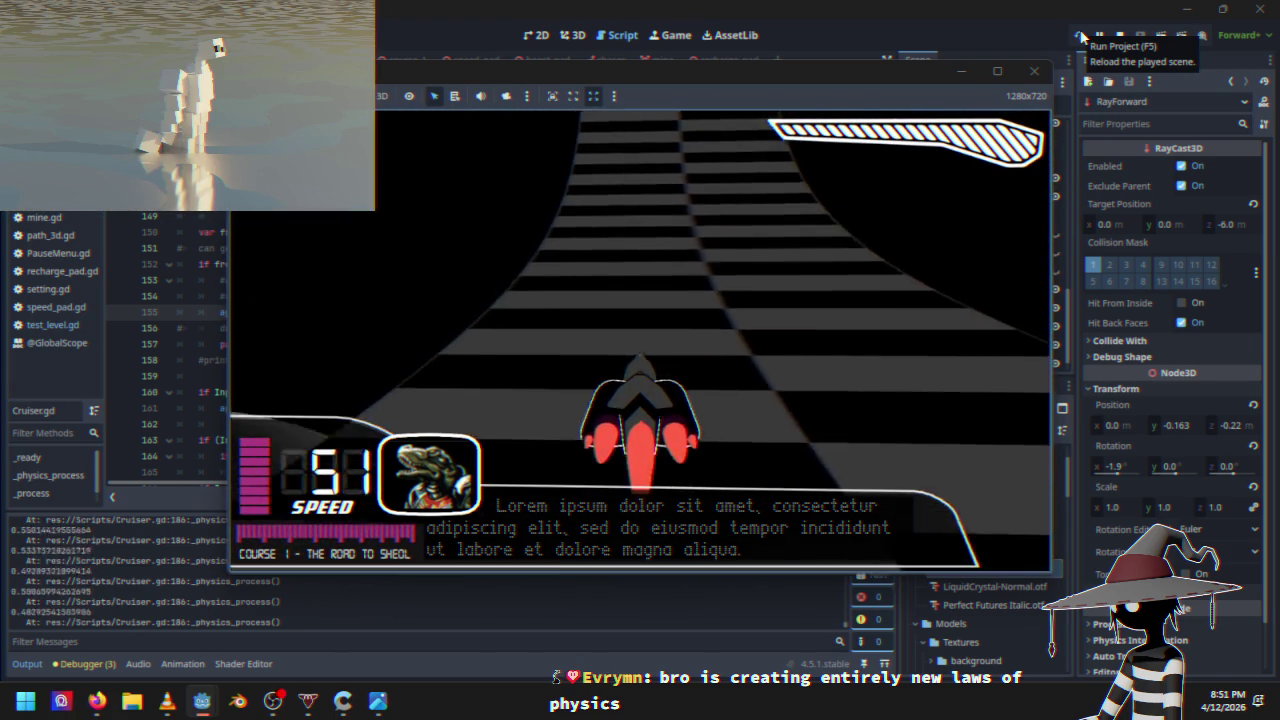
{"action": "key", "text": "Escape"}
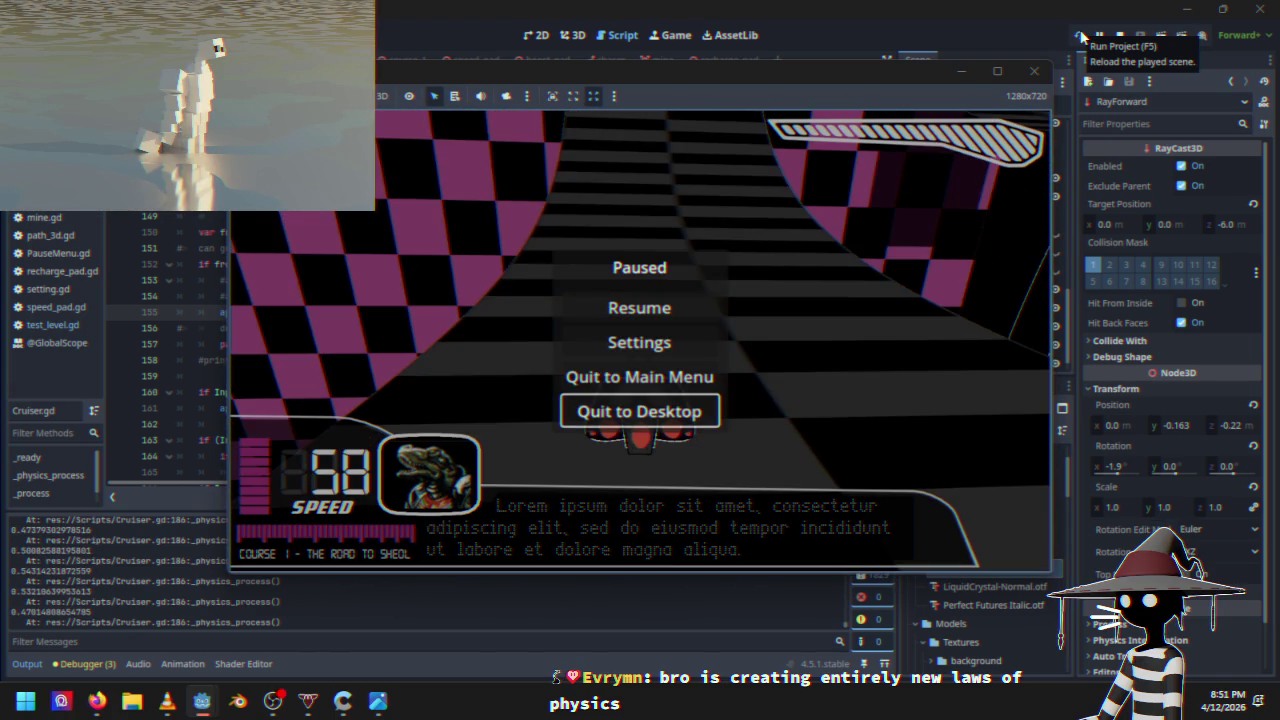
{"action": "key", "text": "Return"}
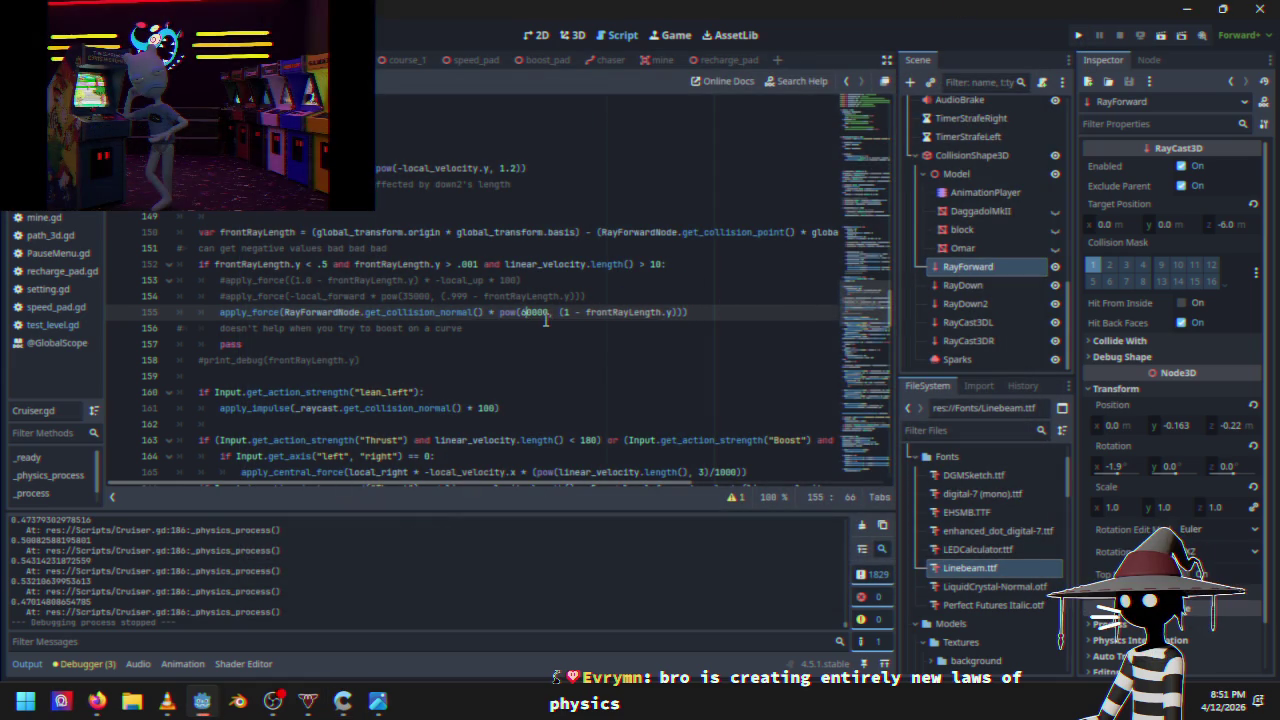
{"action": "type", "text": "0"}
{"action": "left_click", "coordinate": [1079, 37]}
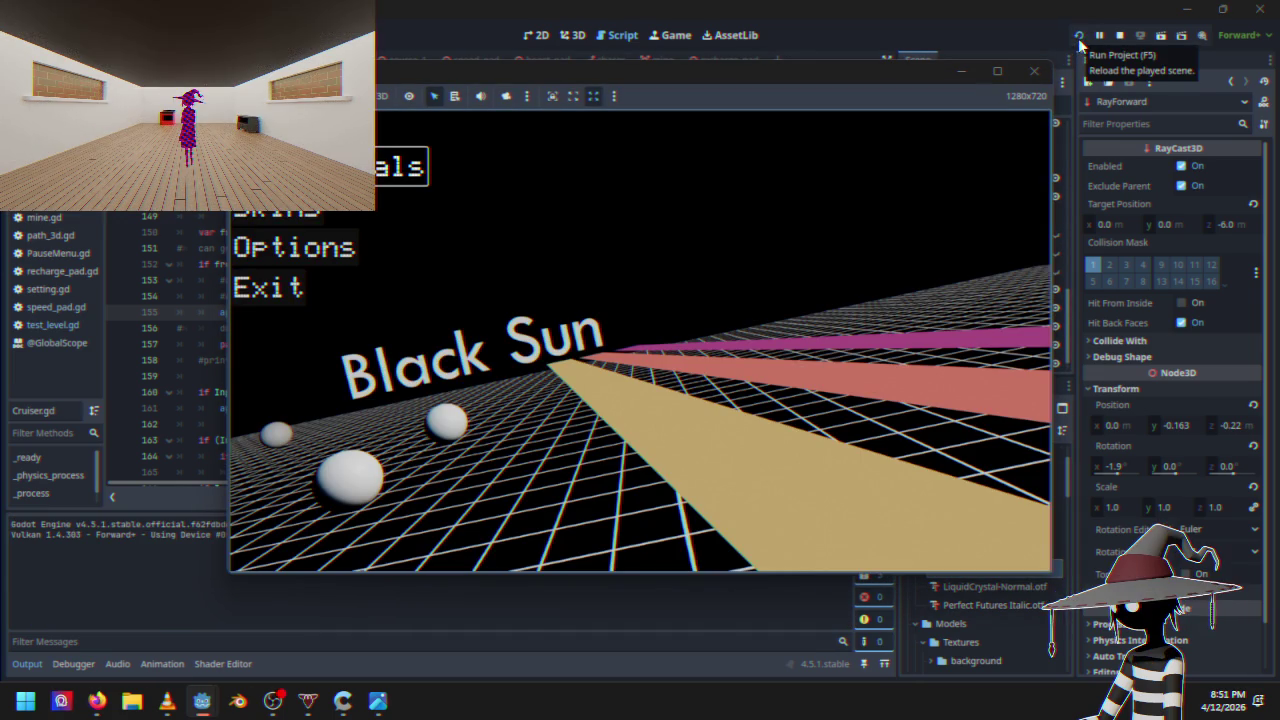
{"action": "key", "text": "Return"}
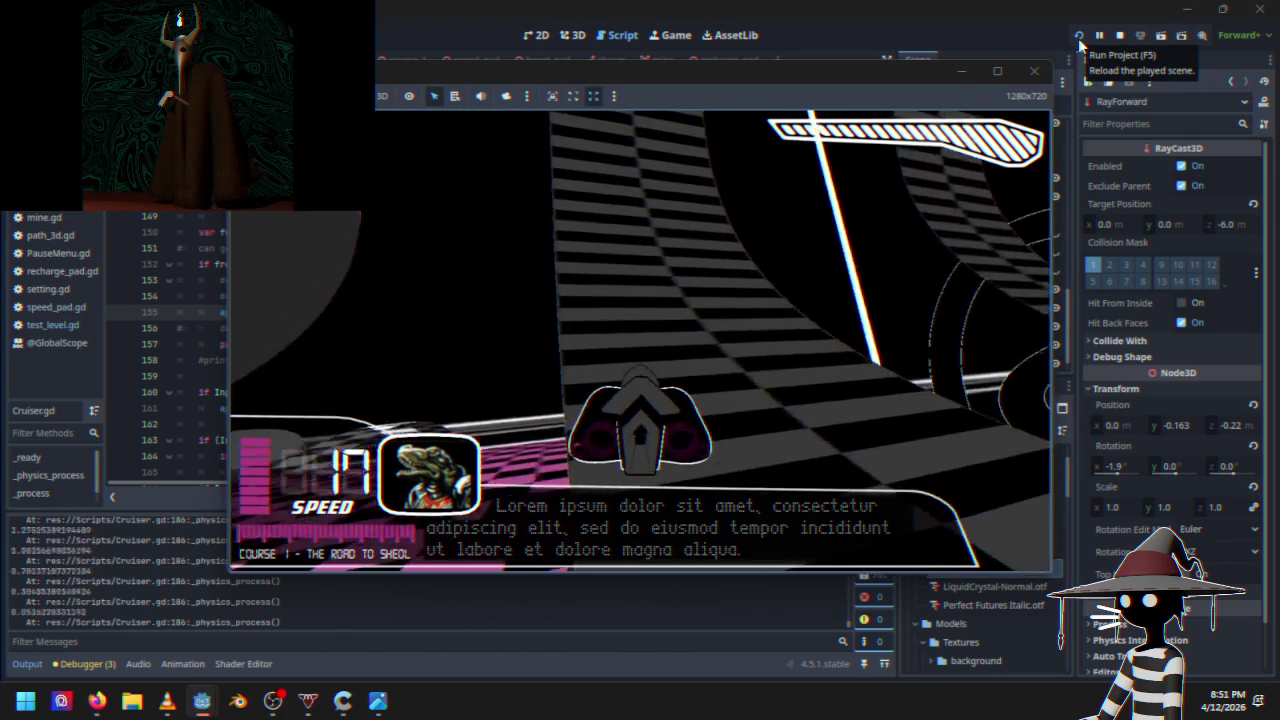
{"action": "key", "text": "Escape"}
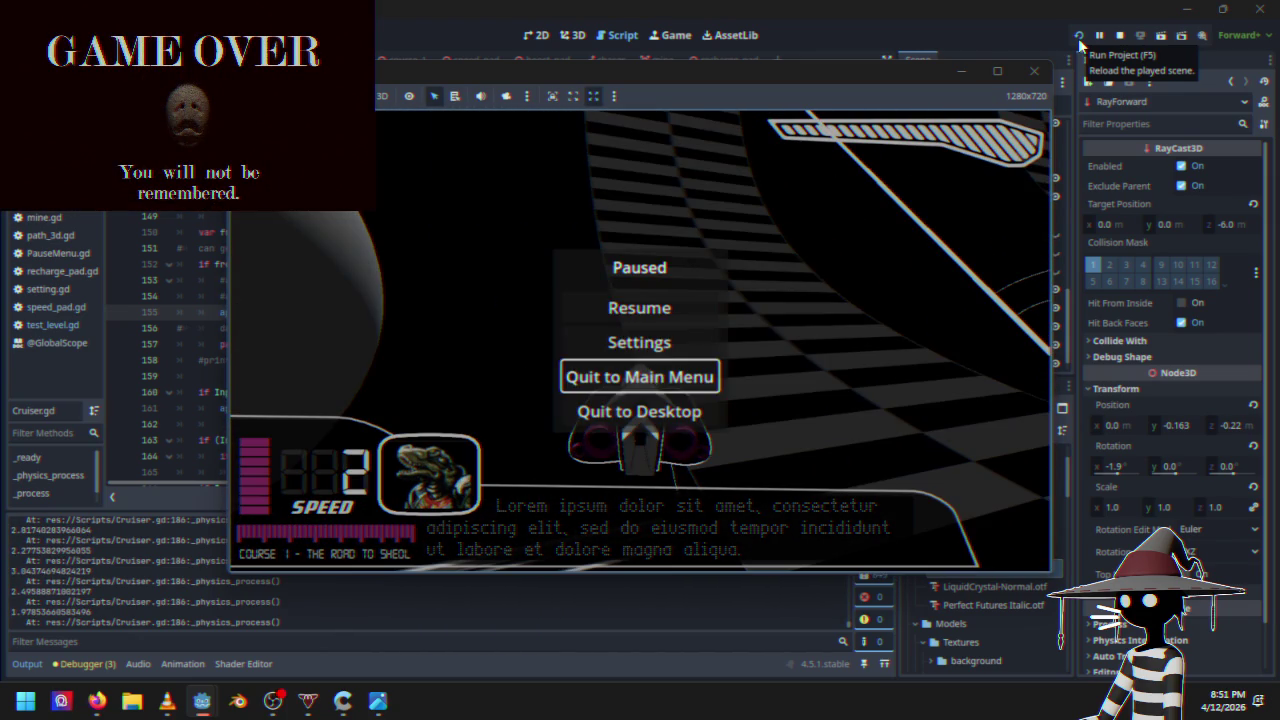
{"action": "left_click", "coordinate": [1078, 40]}
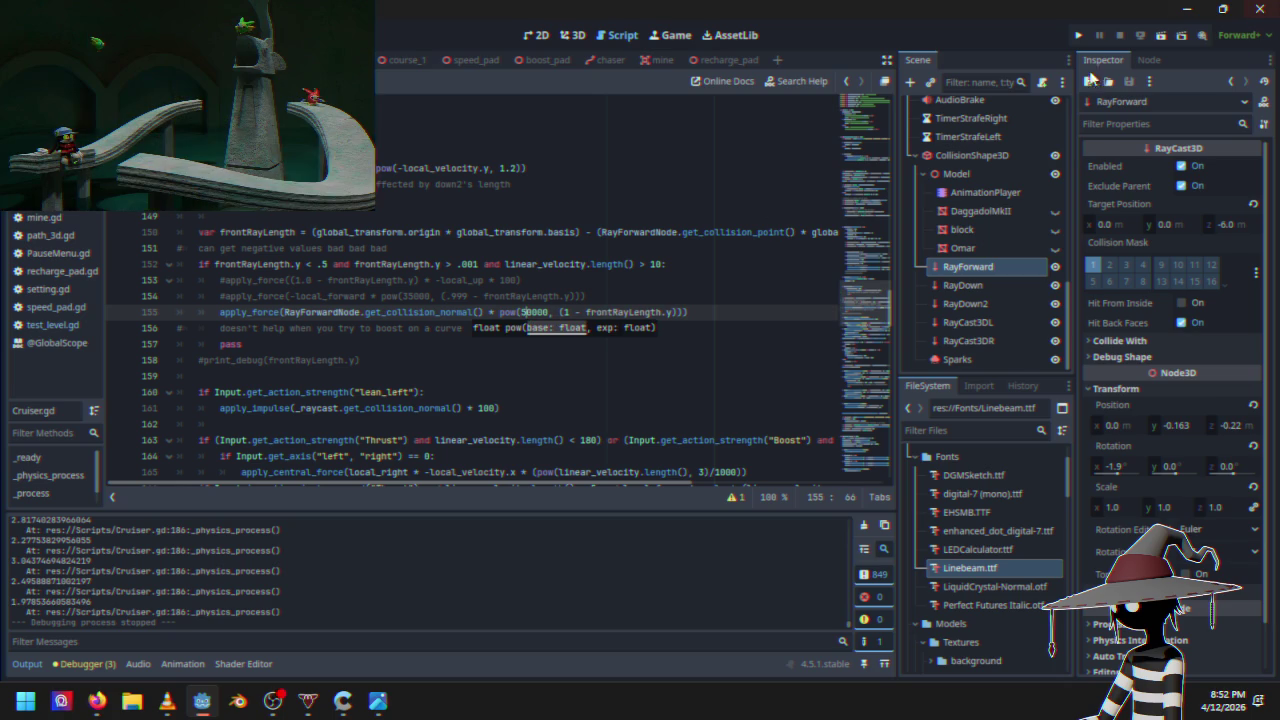
{"action": "left_click", "coordinate": [1078, 38]}
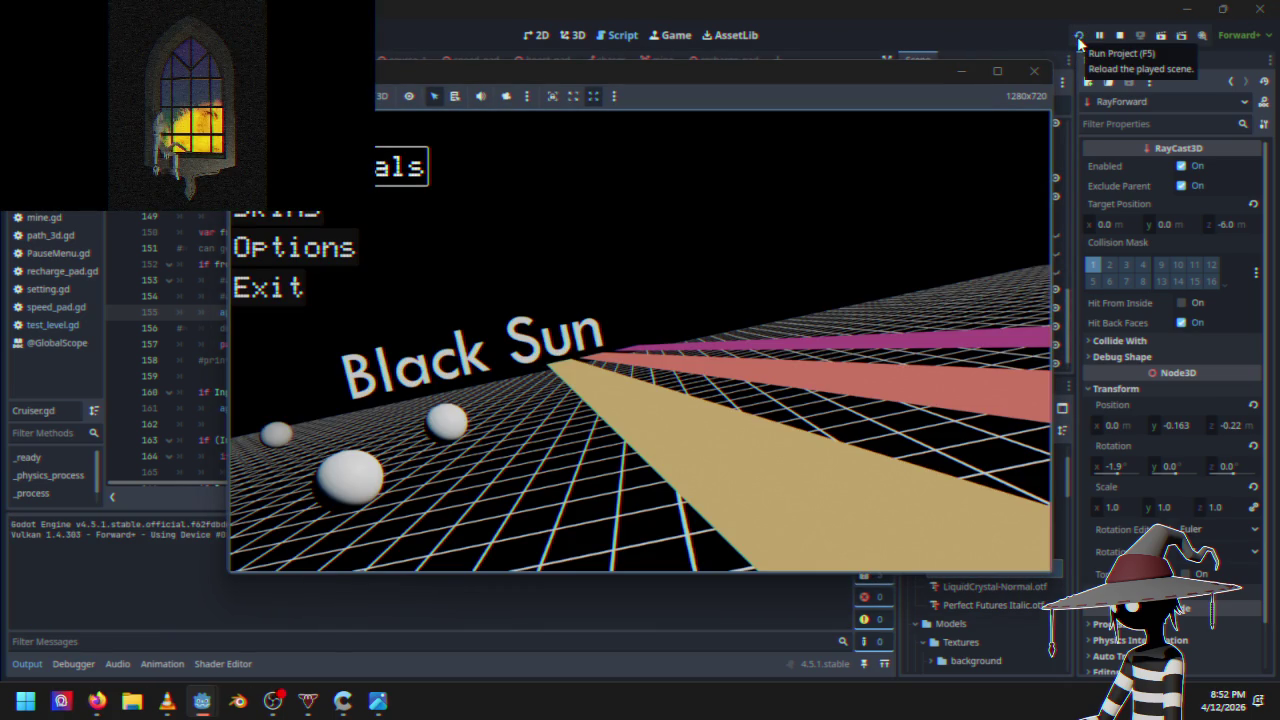
{"action": "key", "text": "Return"}
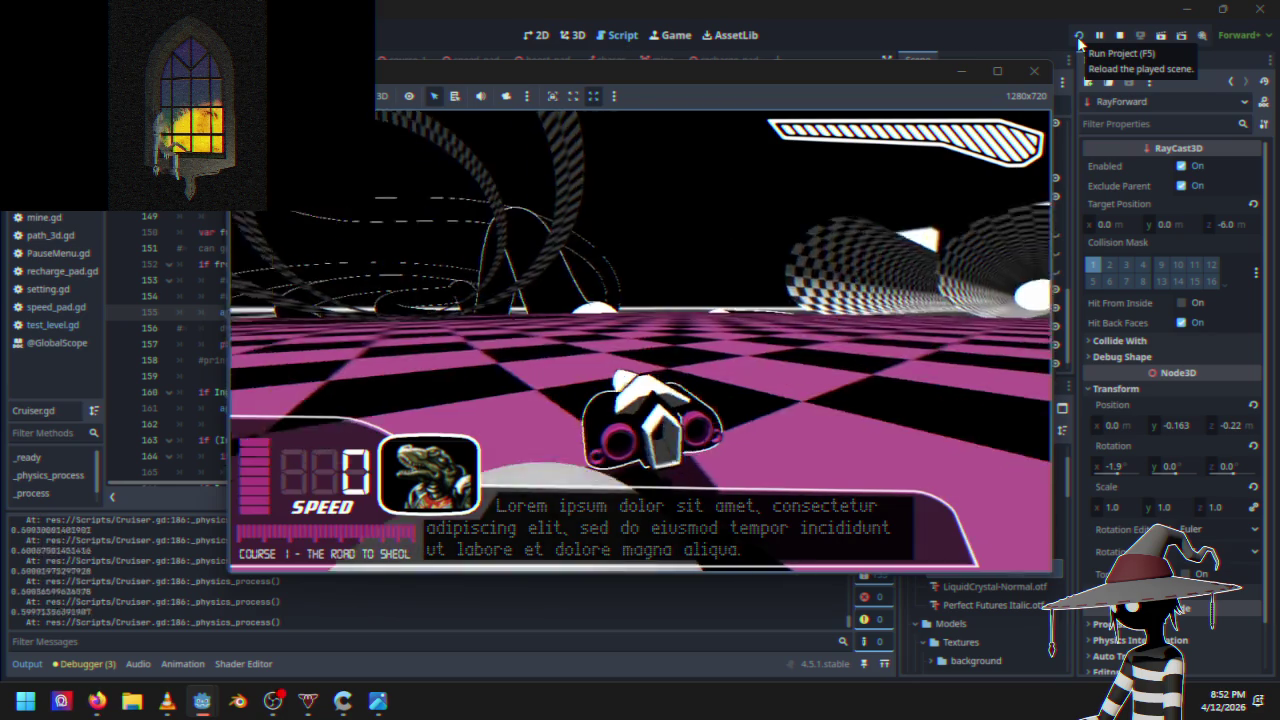
{"action": "key", "text": "w"}
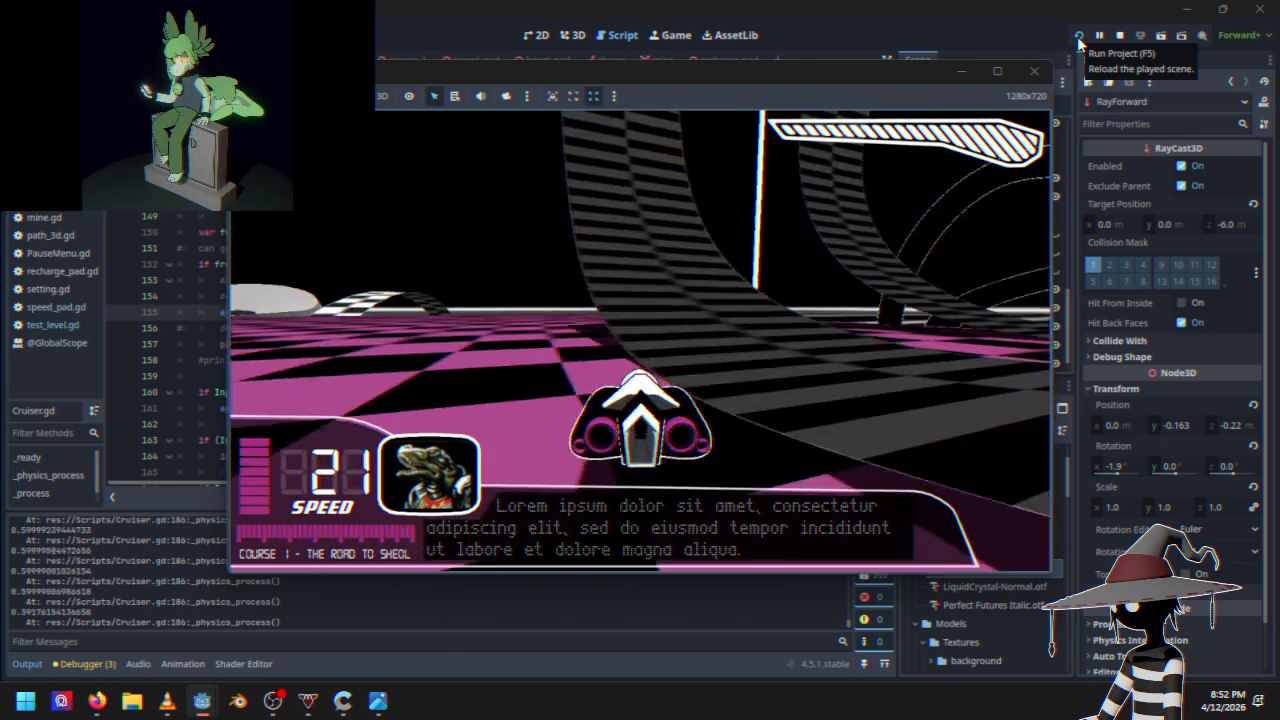
{"action": "key", "text": "Escape"}
{"action": "key", "text": "Down"}
{"action": "key", "text": "Down"}
{"action": "key", "text": "Down"}
{"action": "key", "text": "Return"}
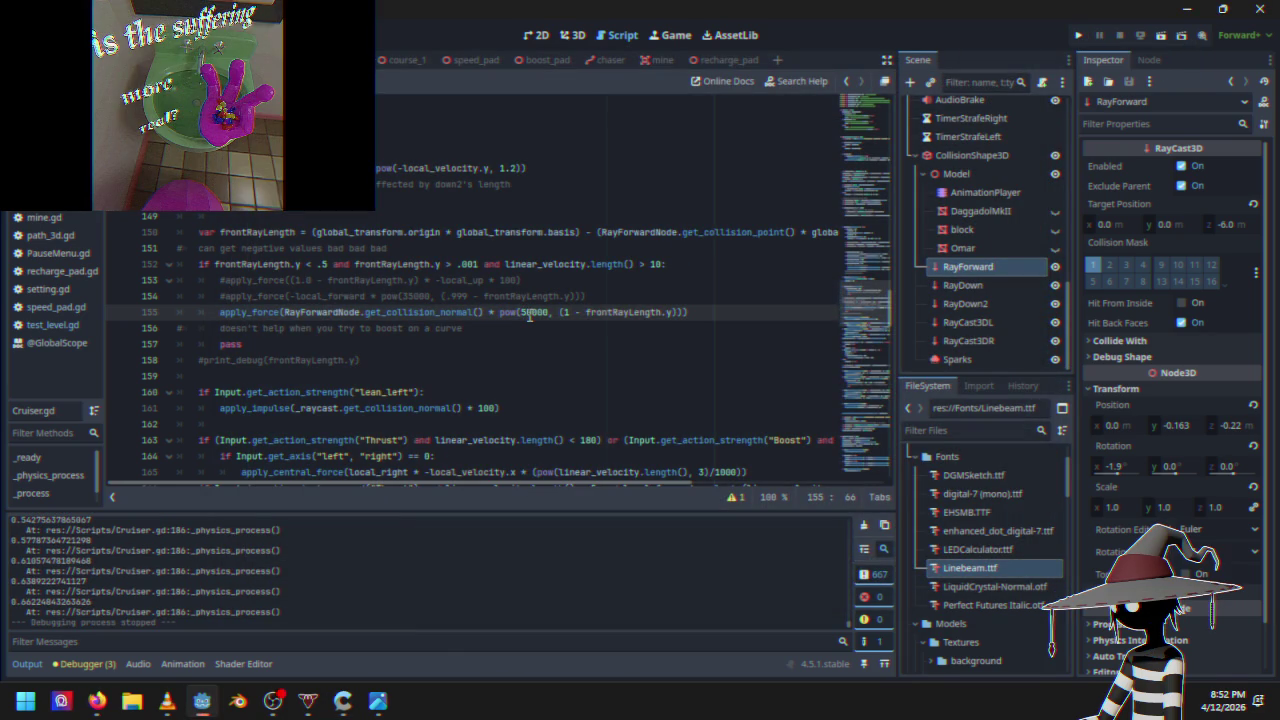
{"action": "key", "text": "BackSpace"}
{"action": "type", "text": "4"}
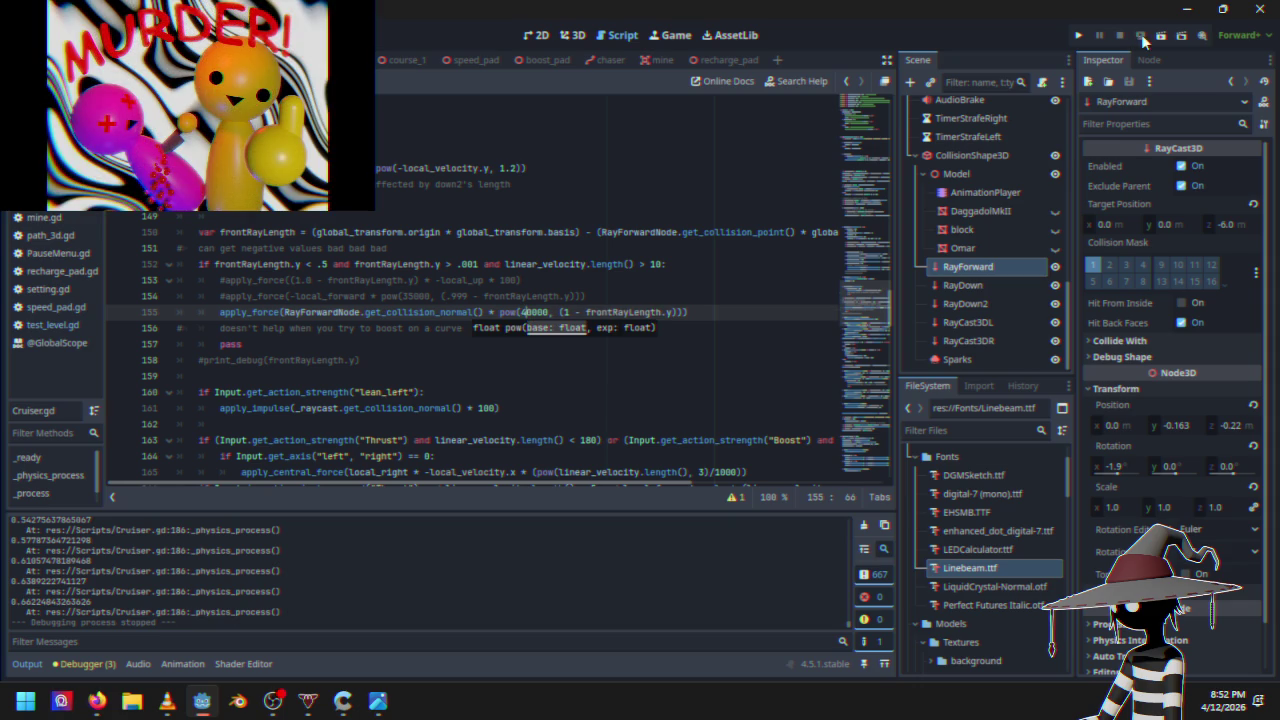
{"action": "left_click", "coordinate": [1078, 36]}
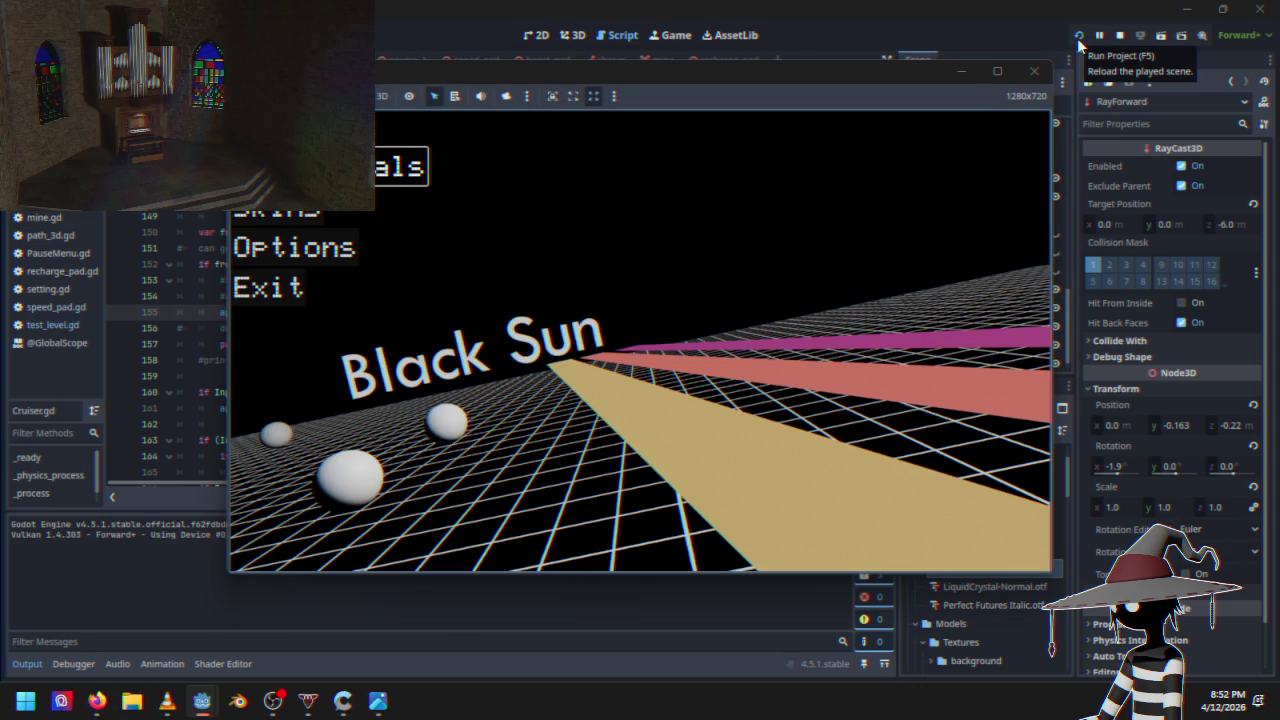
{"action": "key", "text": "Return"}
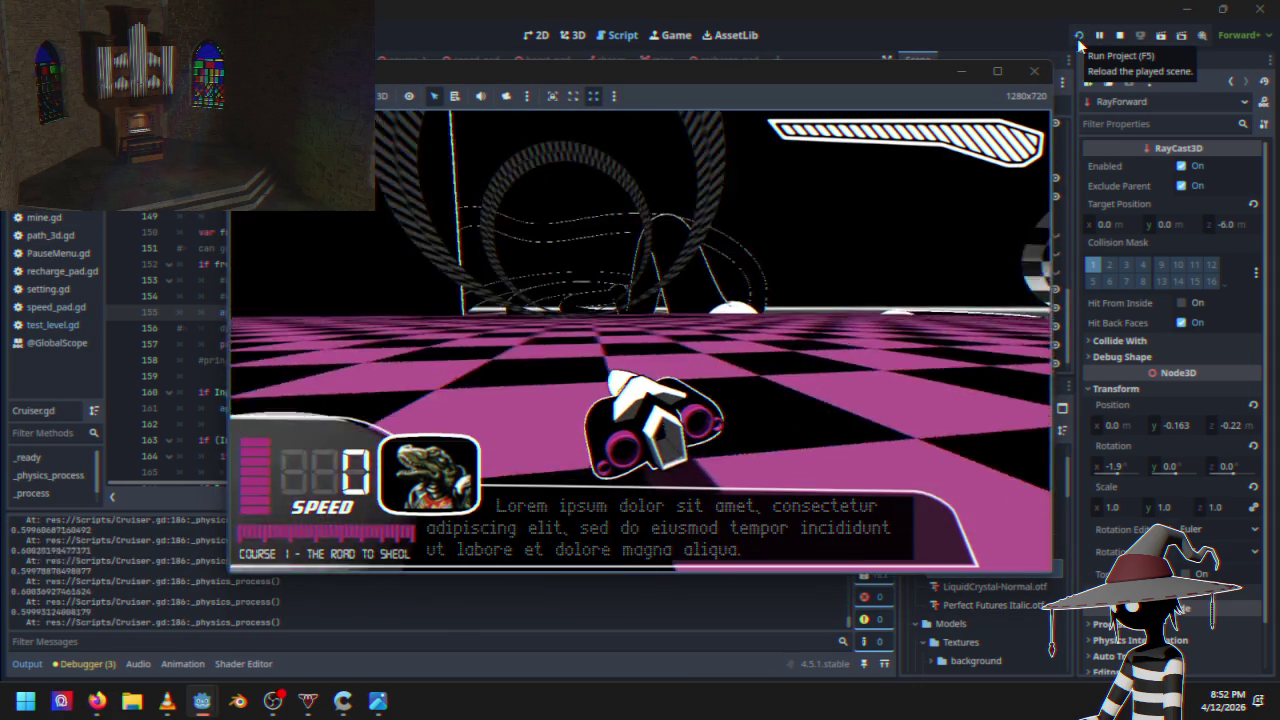
{"action": "key", "text": "w"}
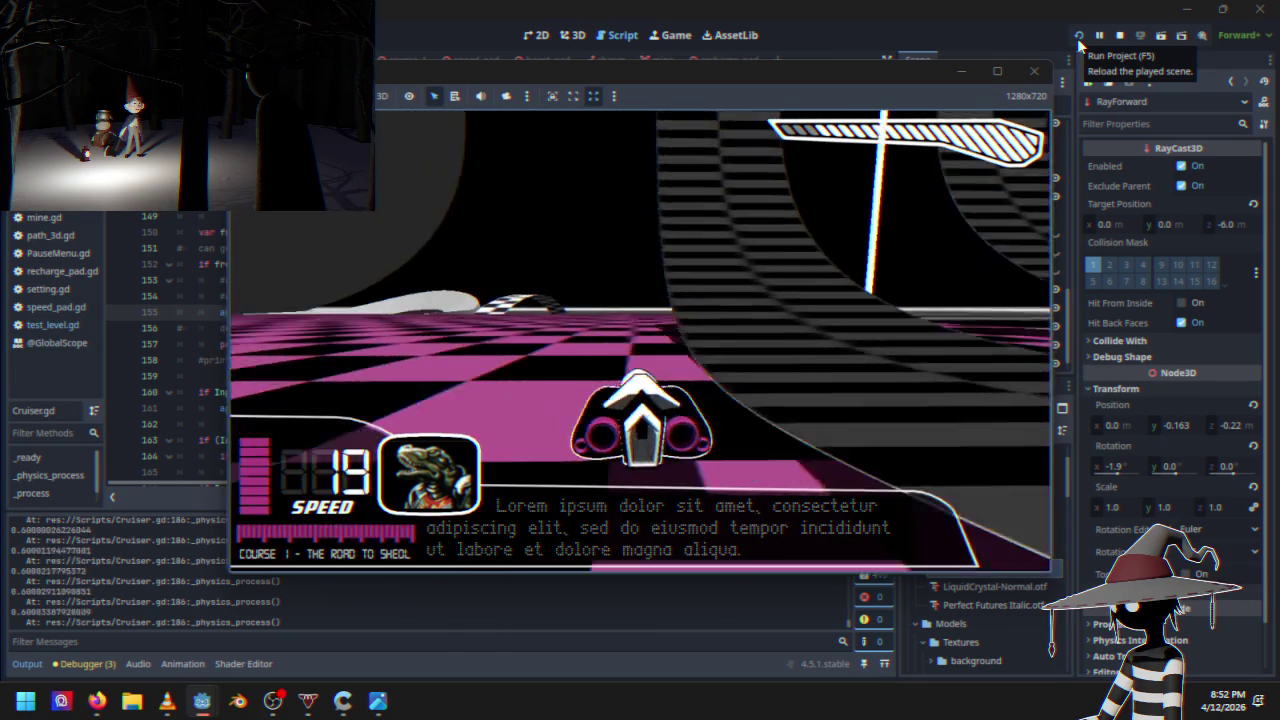
{"action": "key", "text": "a"}
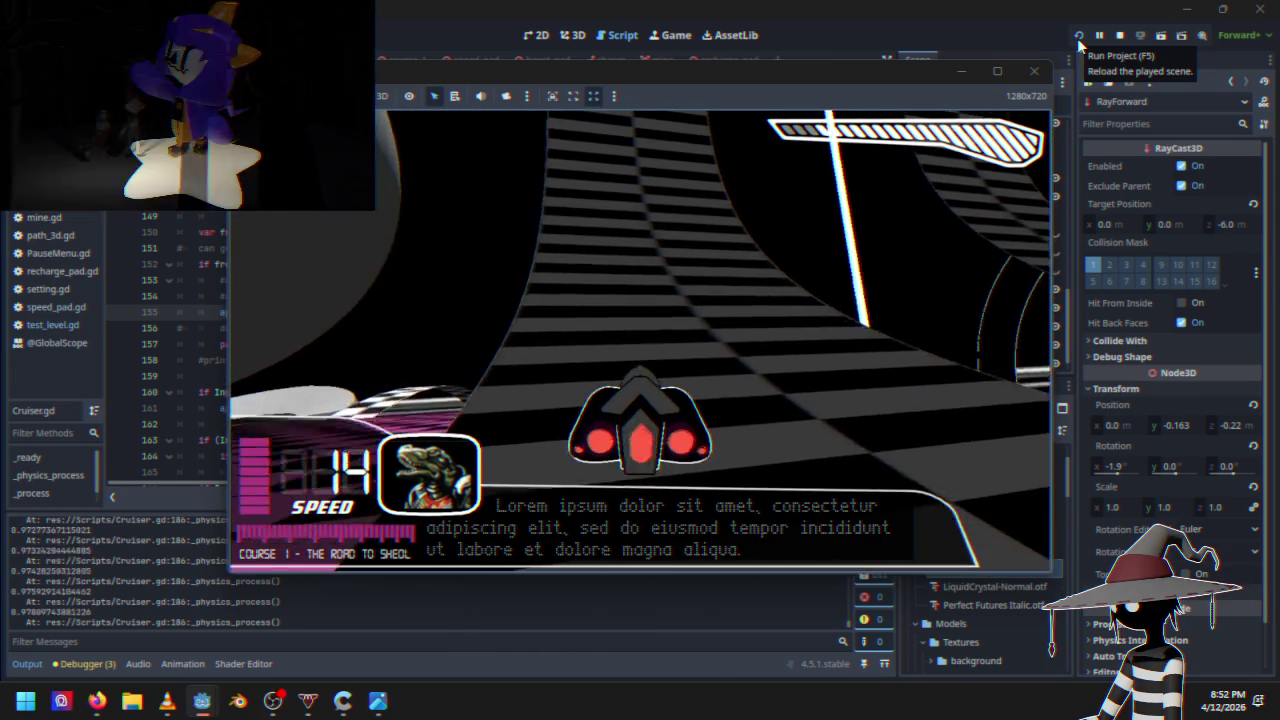
{"action": "key", "text": "w"}
{"action": "key", "text": "w"}
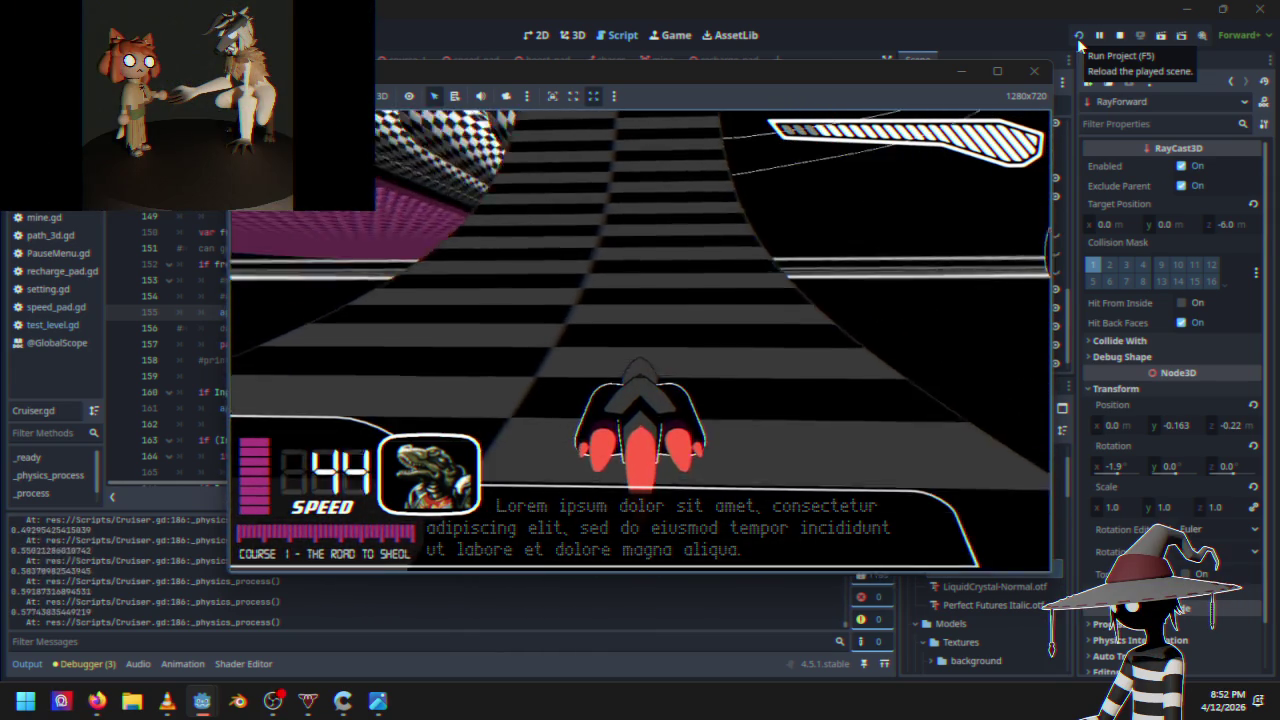
{"action": "key", "text": "Escape"}
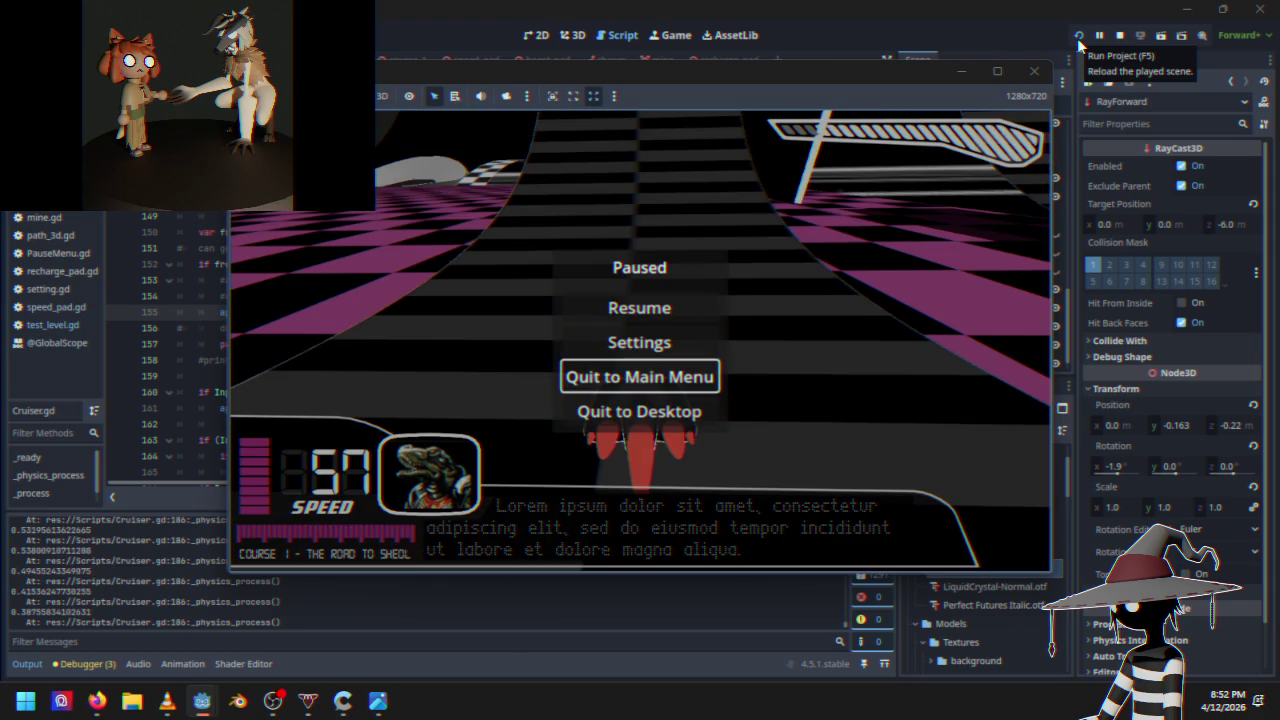
{"action": "key", "text": "Down"}
{"action": "key", "text": "Return"}
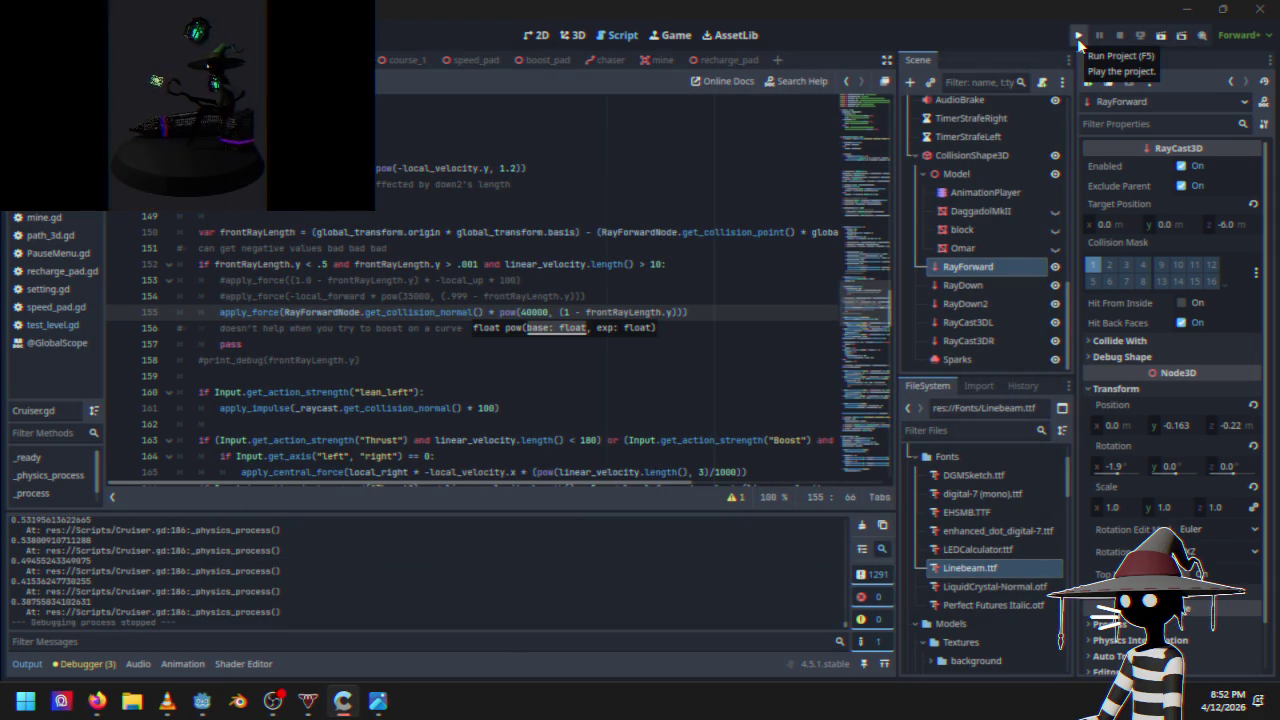
{"action": "left_click", "coordinate": [704, 312]}
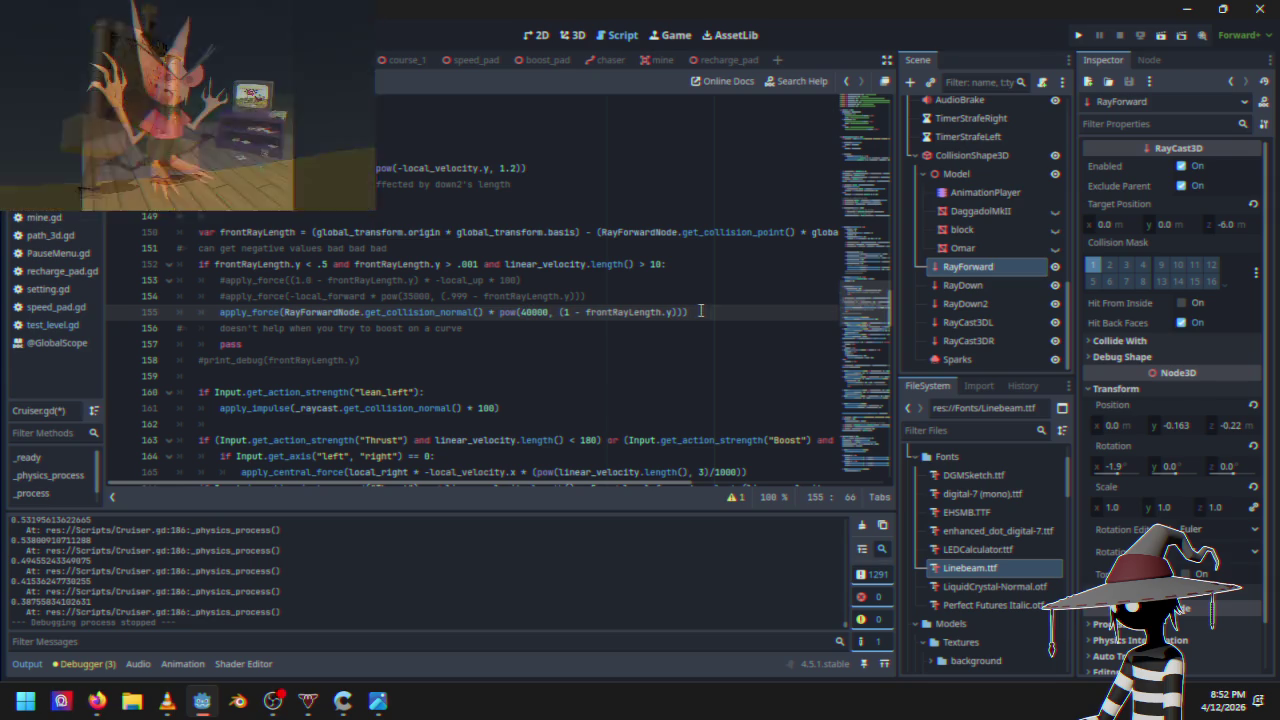
{"action": "left_click", "coordinate": [572, 38]}
{"action": "key", "text": "ctrl+z"}
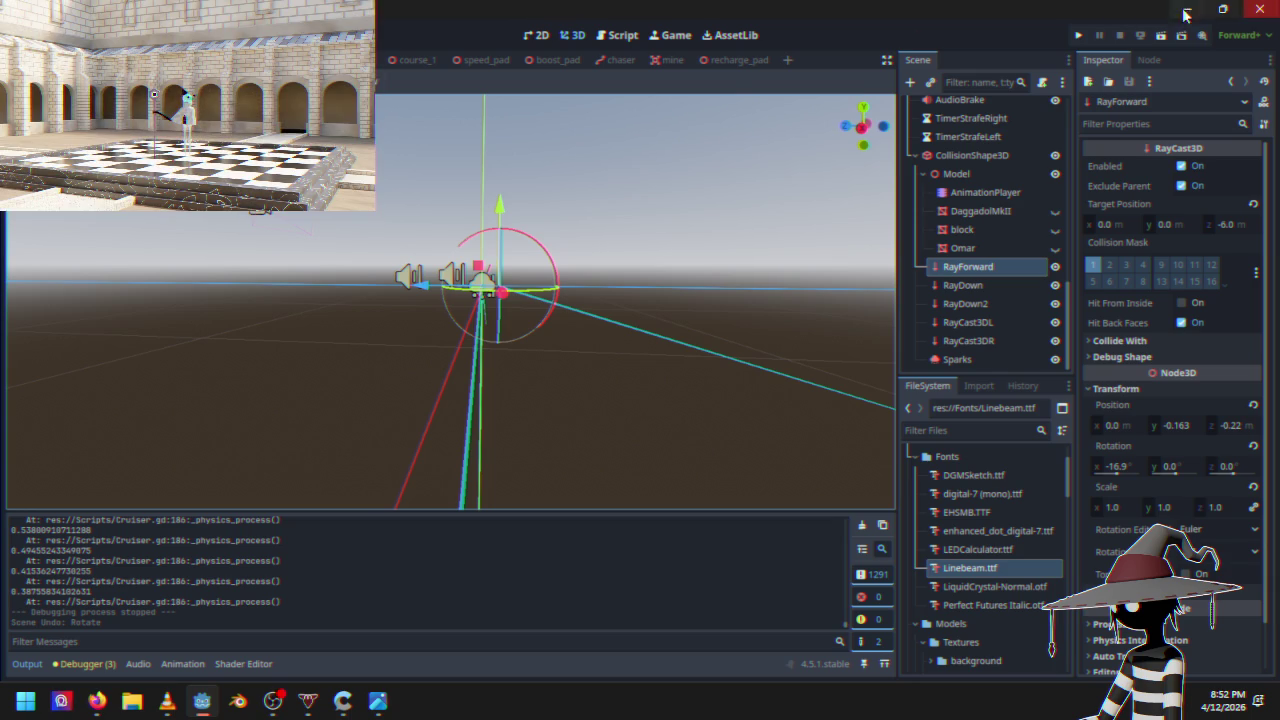
{"action": "left_click", "coordinate": [1077, 36]}
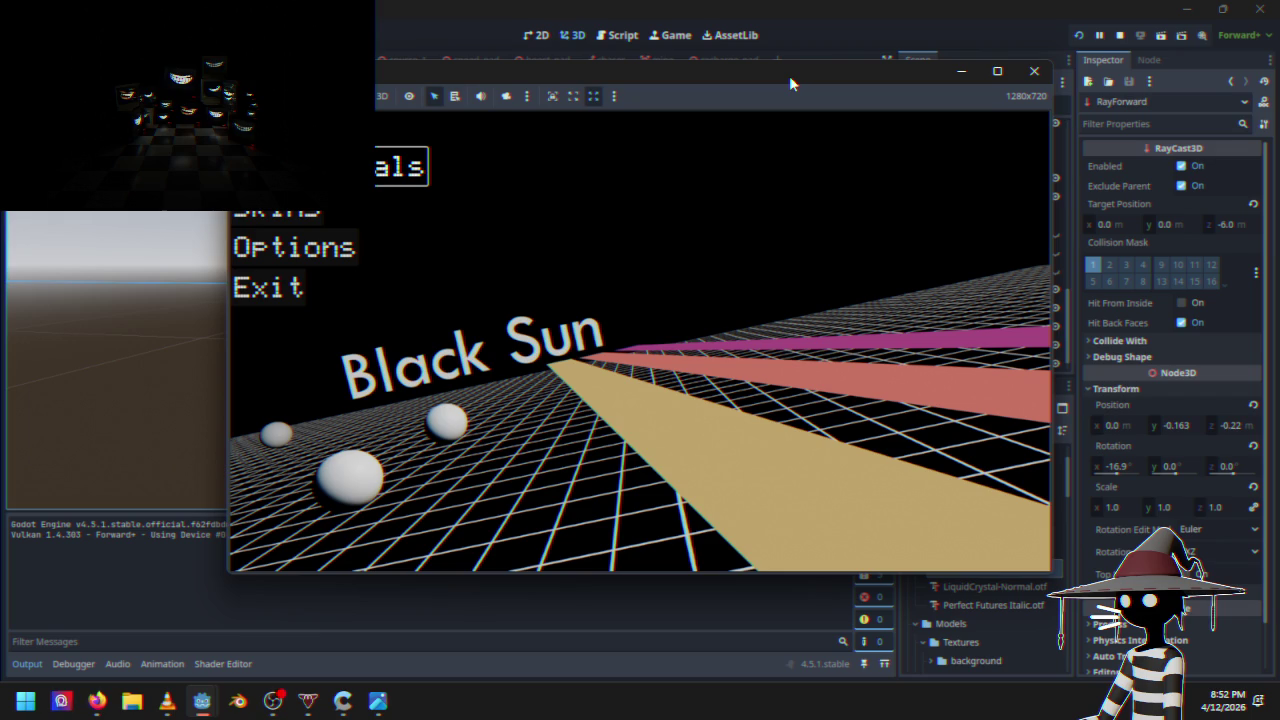
{"action": "key", "text": "Return"}
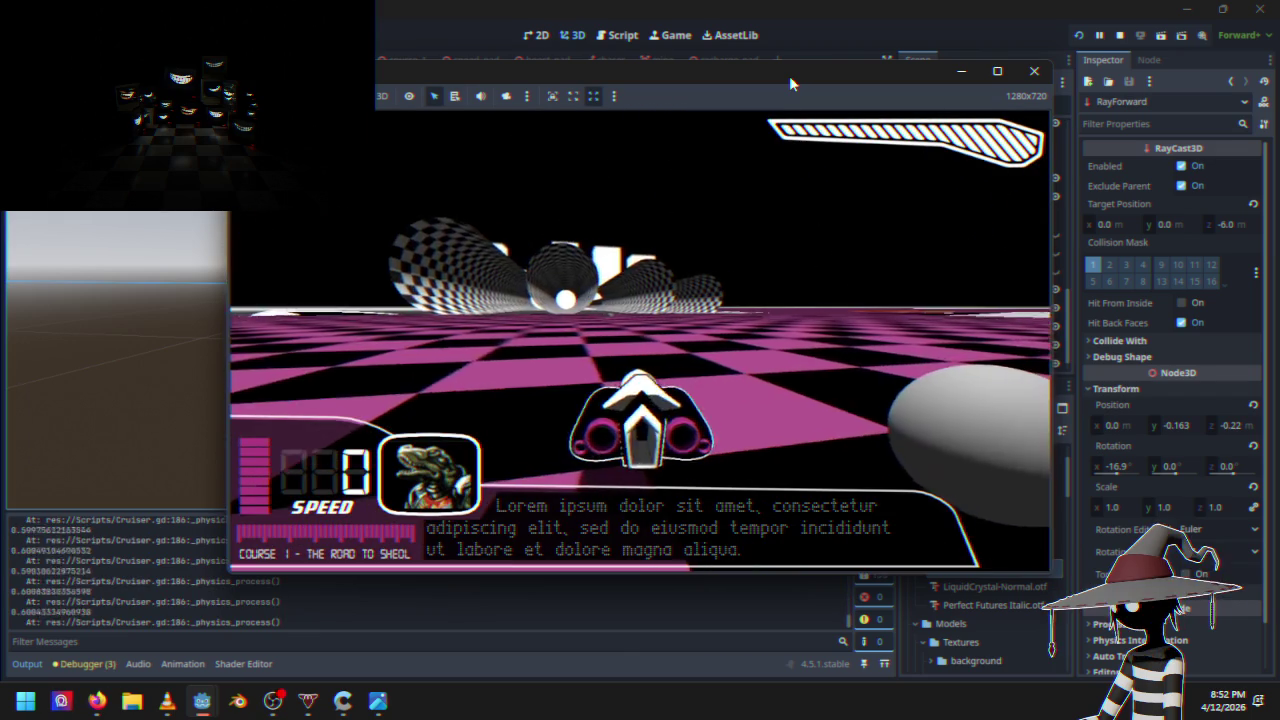
{"action": "key", "text": "Up"}
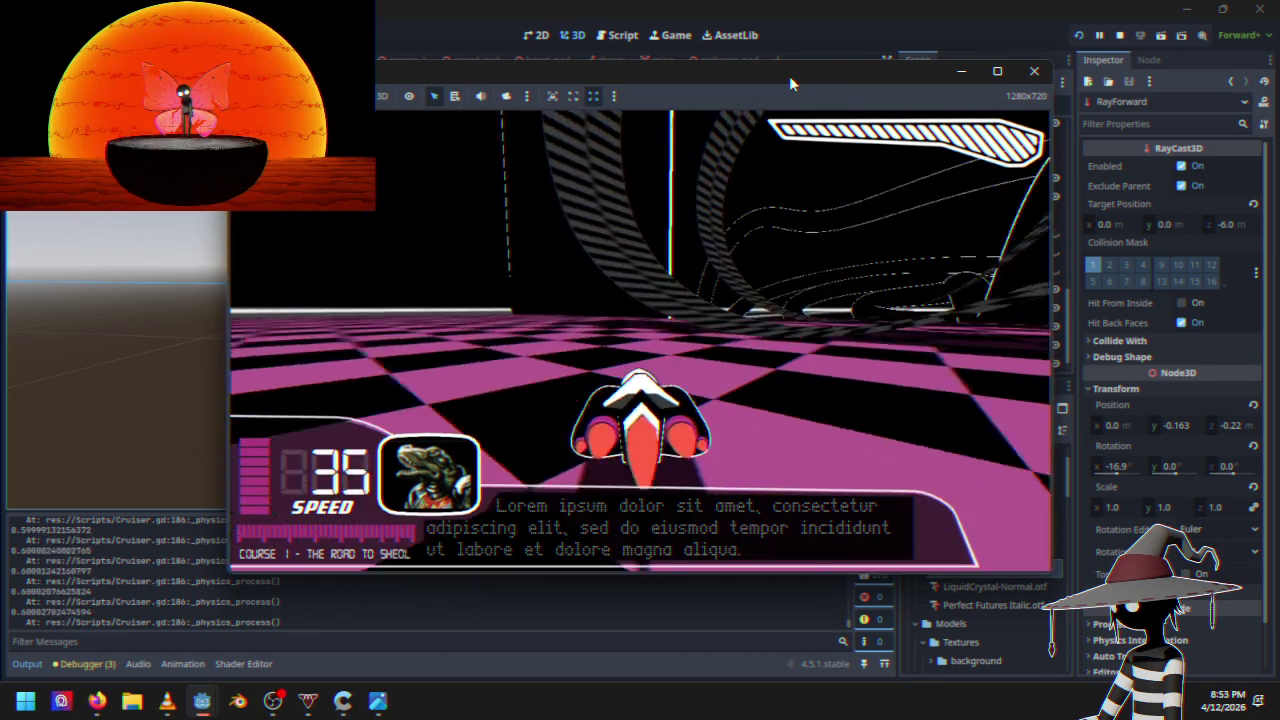
{"action": "key", "text": "Right"}
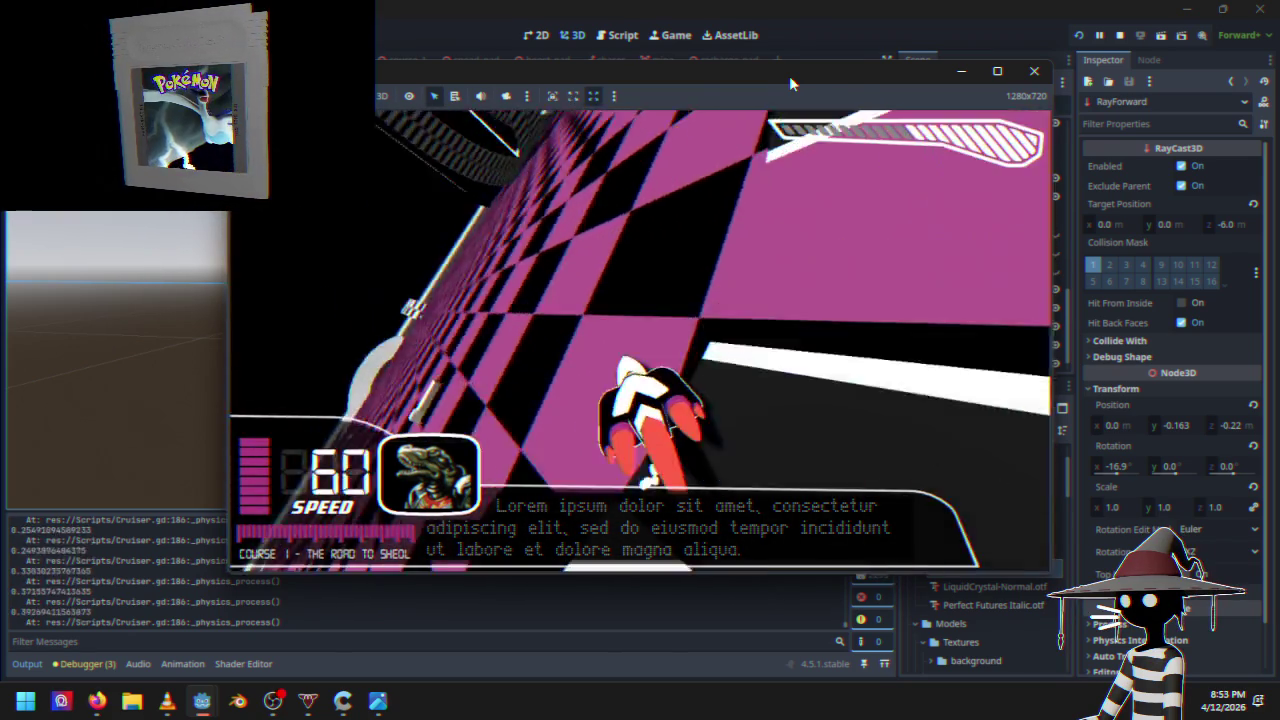
{"action": "key", "text": "Escape"}
{"action": "key", "text": "Down"}
{"action": "key", "text": "Down"}
{"action": "key", "text": "Return"}
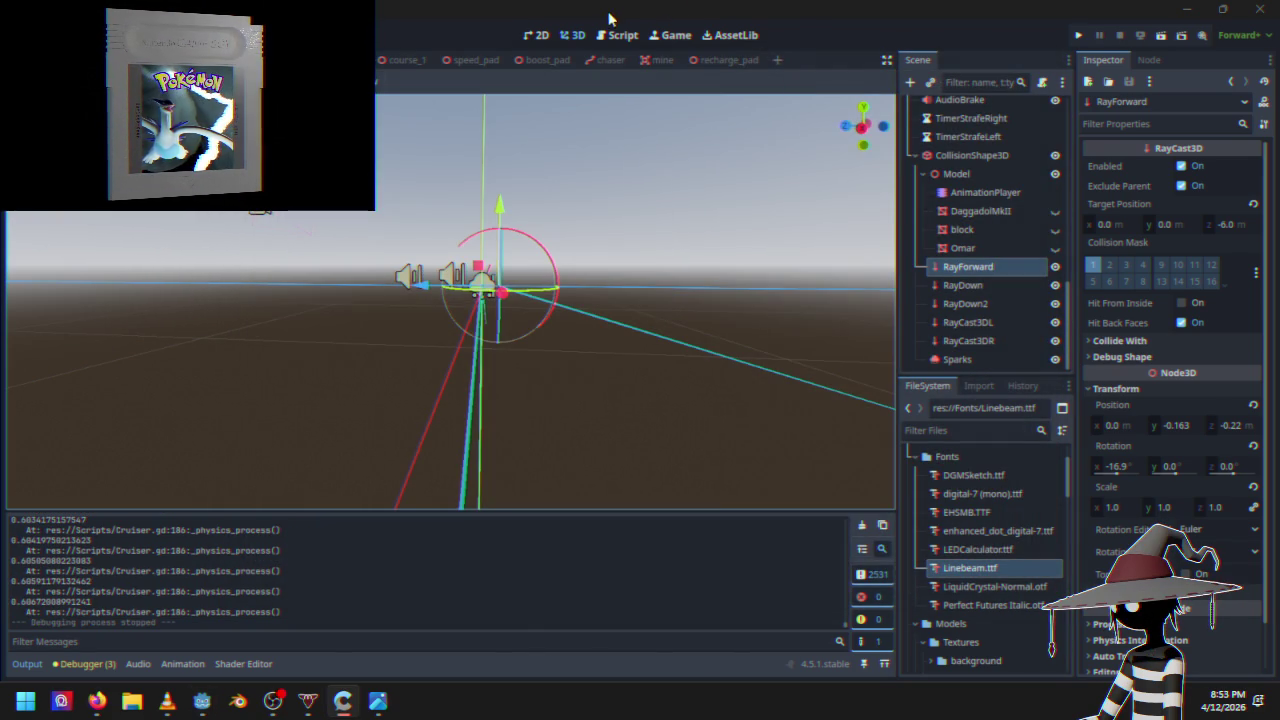
{"action": "left_click", "coordinate": [617, 35]}
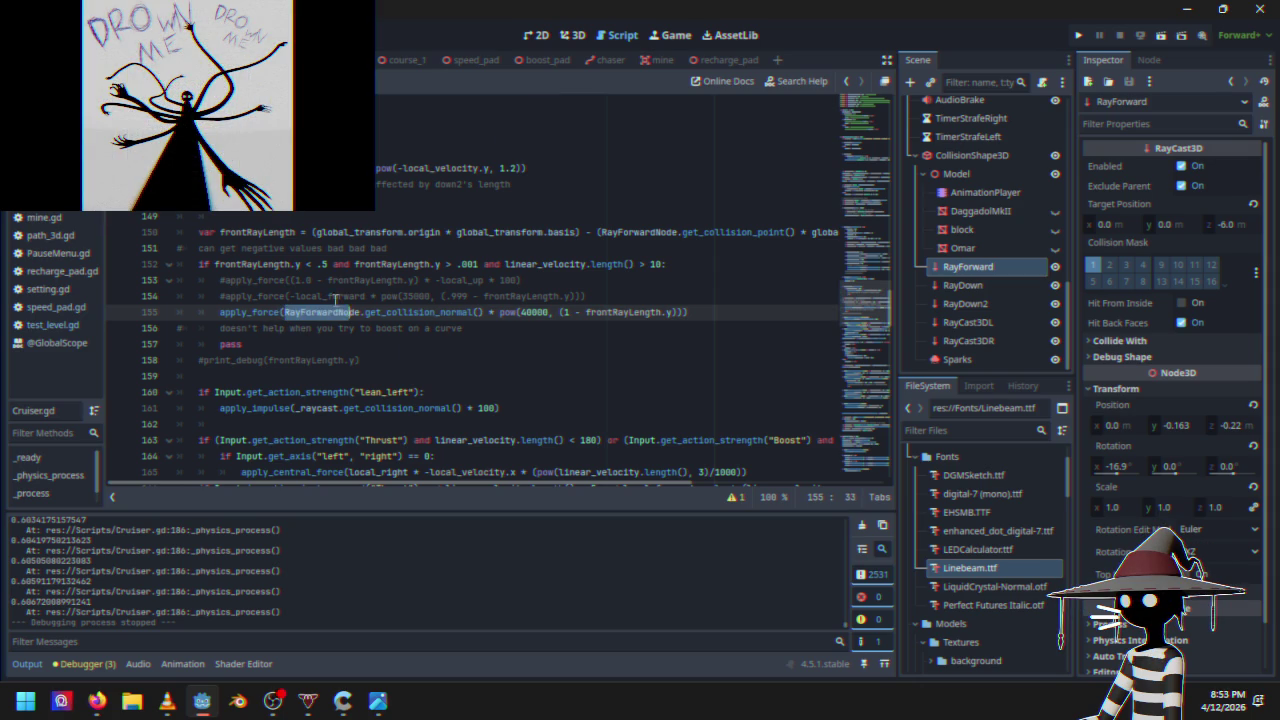
{"action": "left_click", "coordinate": [337, 296]}
{"action": "left_click_drag", "start_coordinate": [290, 296], "coordinate": [366, 292]}
{"action": "key", "text": "ctrl+c"}
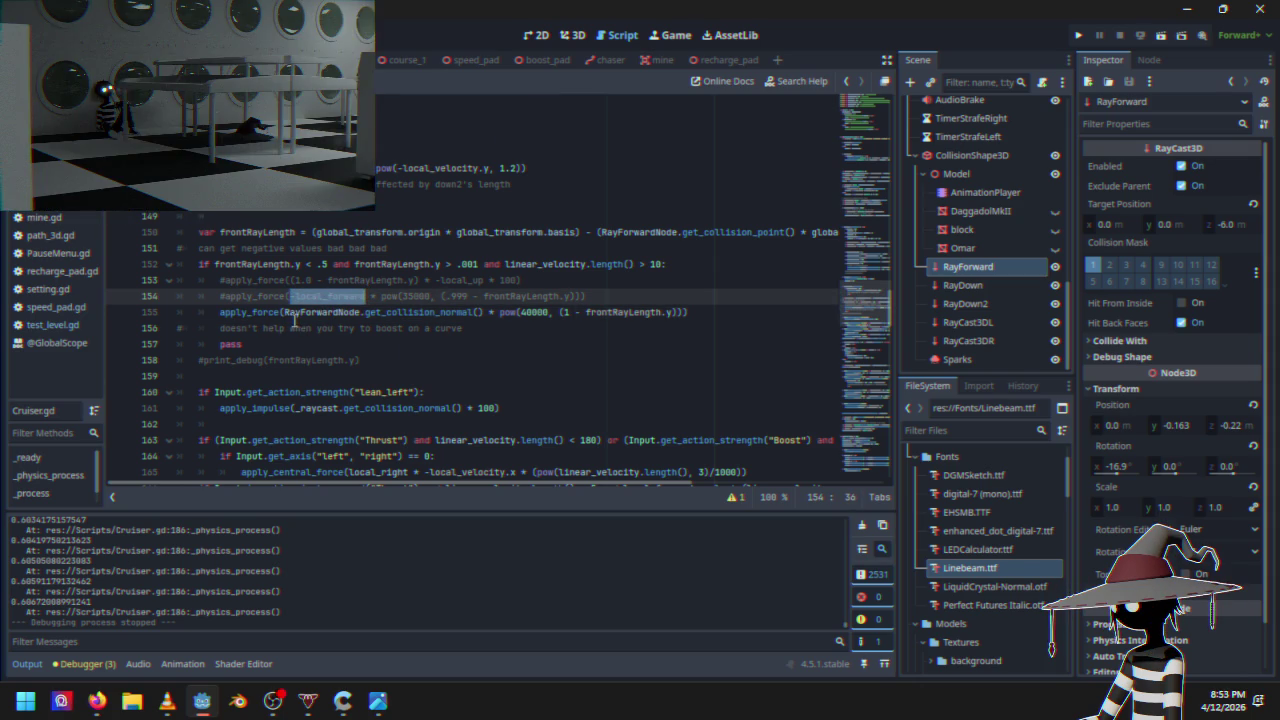
{"action": "left_click_drag", "start_coordinate": [286, 312], "coordinate": [484, 312]}
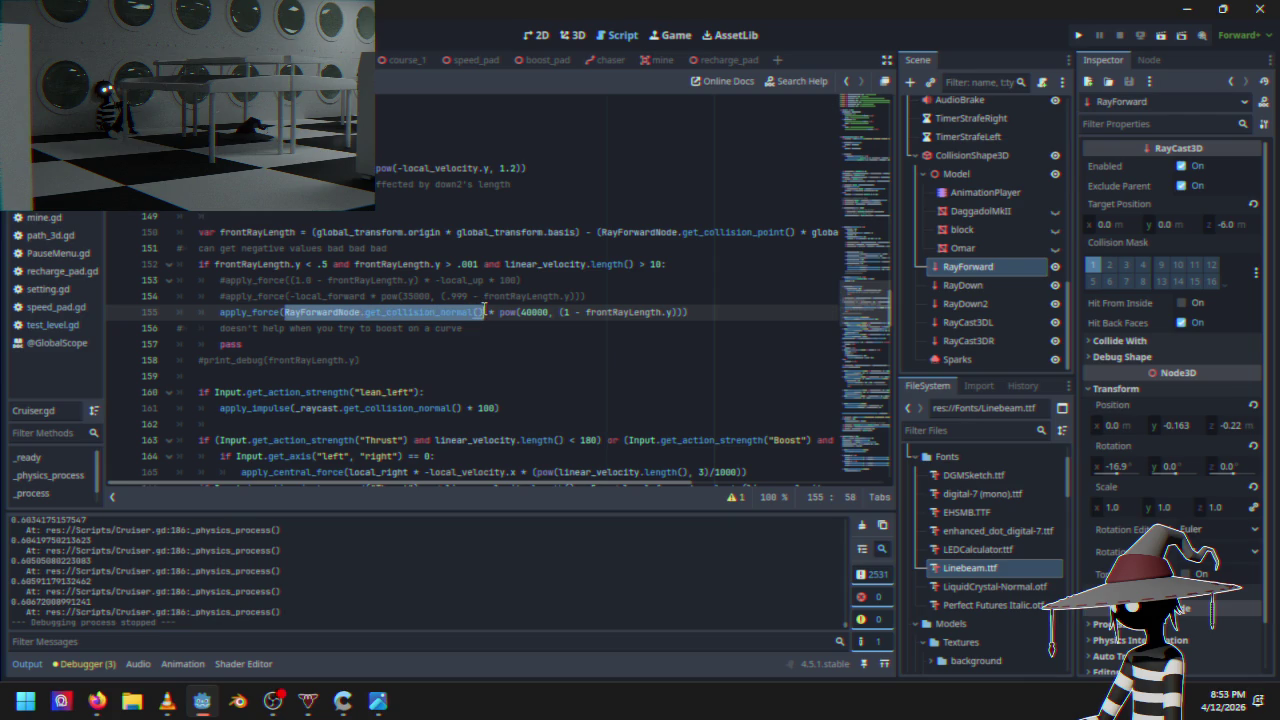
{"action": "key", "text": "ctrl+v"}
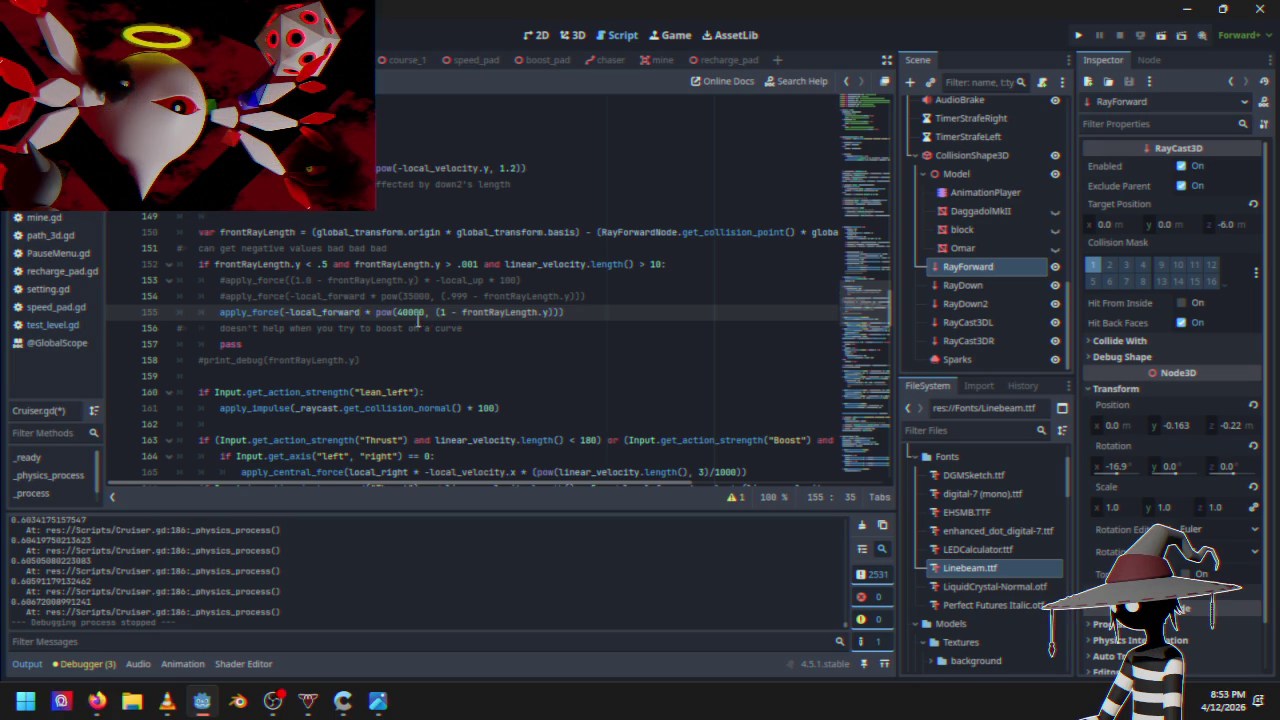
{"action": "mouse_move", "coordinate": [393, 318]}
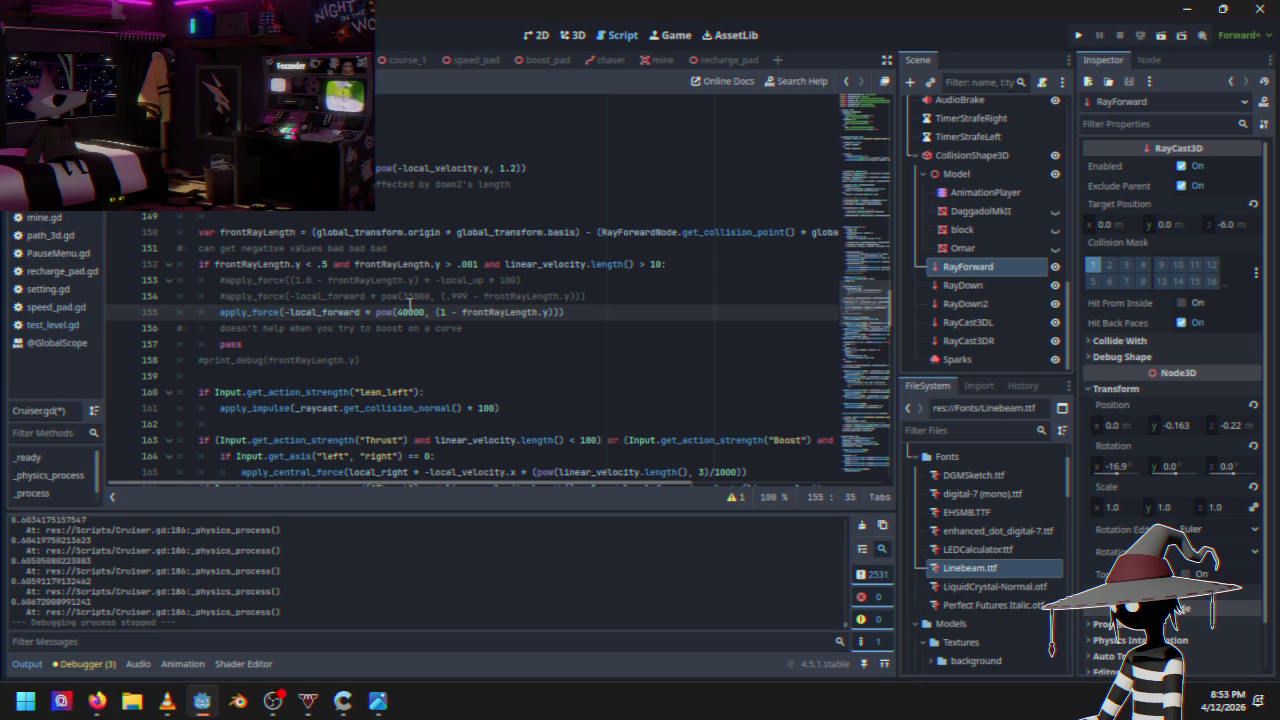
{"action": "left_click", "coordinate": [675, 264]}
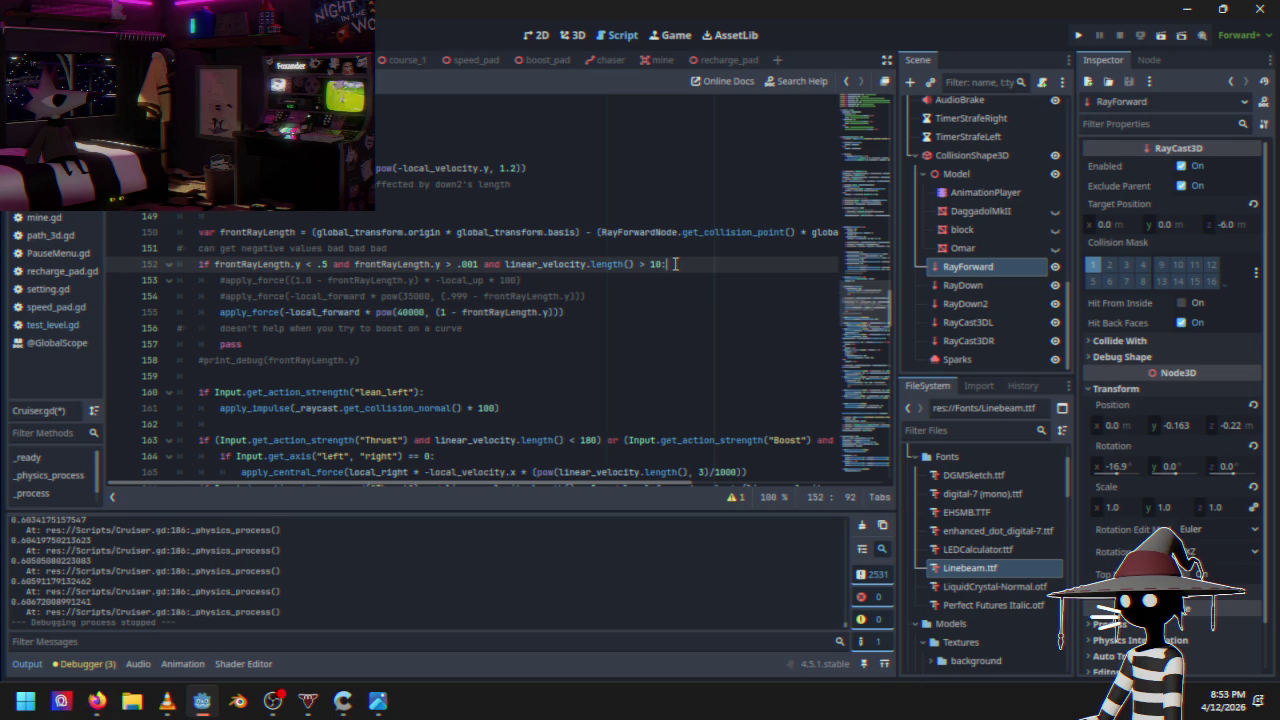
{"action": "key", "text": "Return"}
{"action": "type", "text": "_raycast ="}
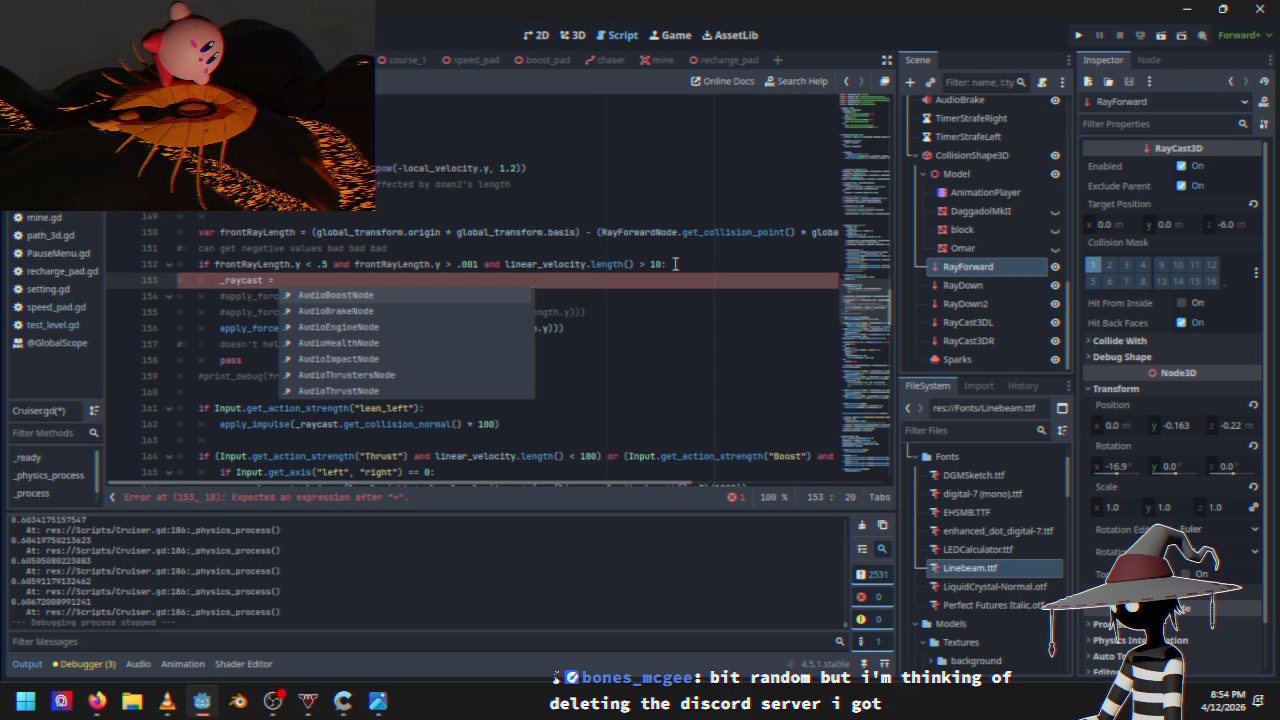
{"action": "type", "text": "RayForwardNode"}
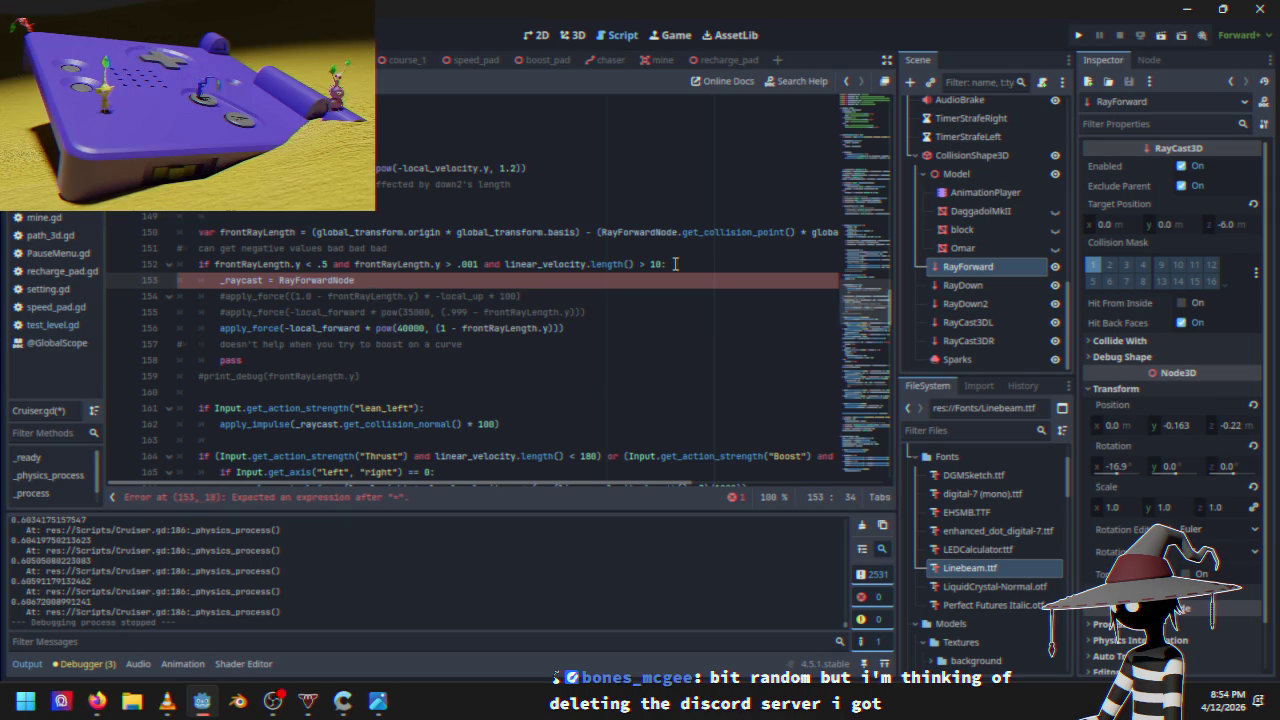
{"action": "scroll", "coordinate": [397, 270], "scroll_direction": "up", "scroll_amount": 11}
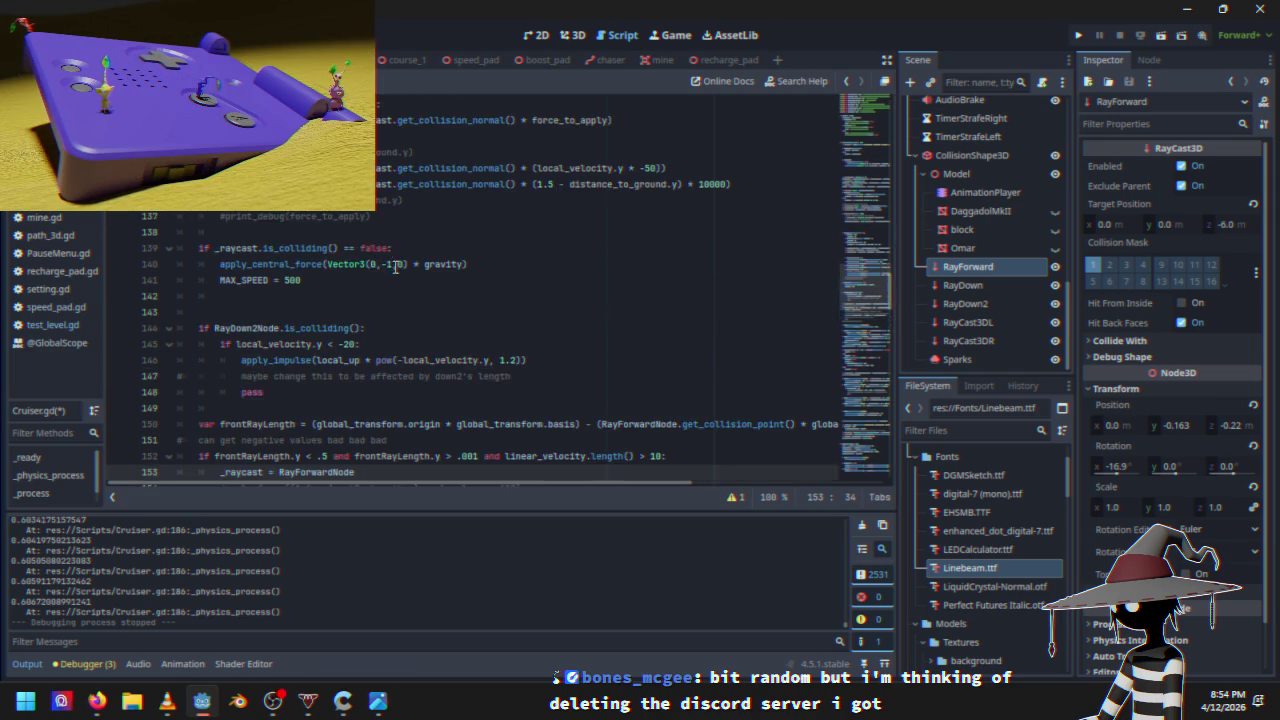
{"action": "scroll", "coordinate": [397, 273], "scroll_direction": "down", "scroll_amount": 6}
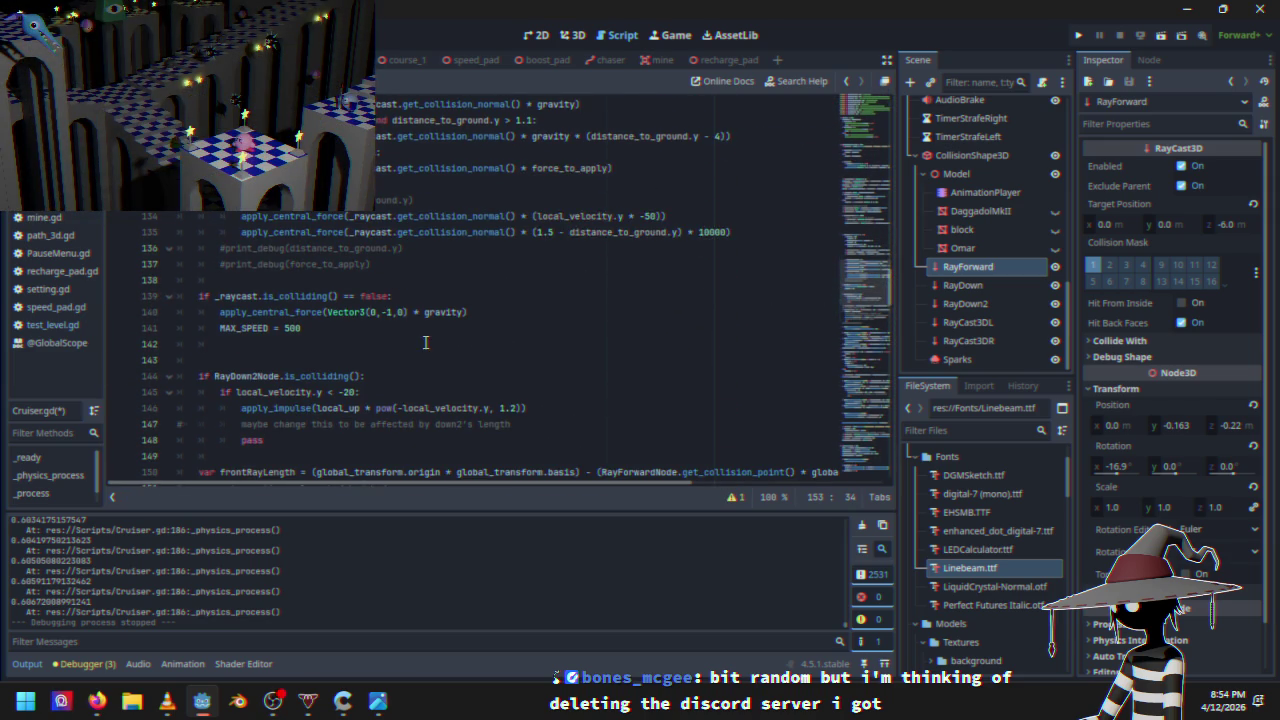
{"action": "scroll", "coordinate": [425, 342], "scroll_direction": "up", "scroll_amount": 10}
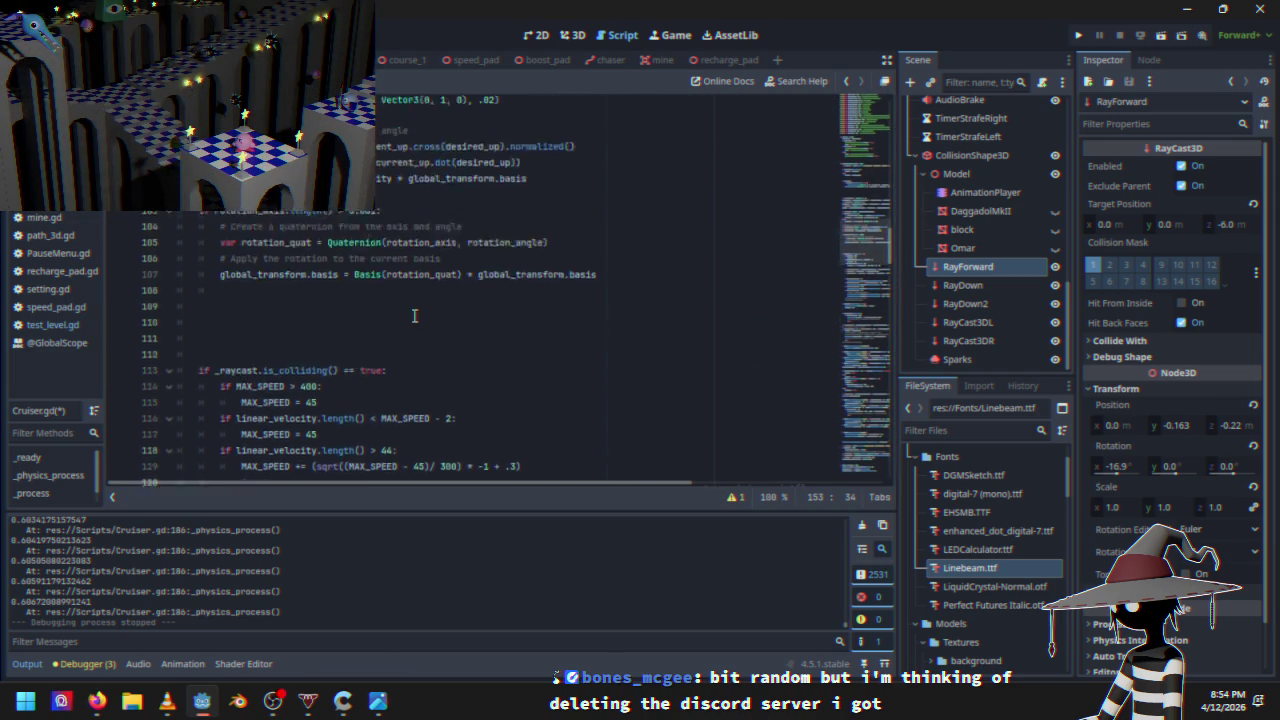
{"action": "scroll", "coordinate": [414, 316], "scroll_direction": "up", "scroll_amount": 4}
{"action": "scroll", "coordinate": [414, 316], "scroll_direction": "up", "scroll_amount": 6}
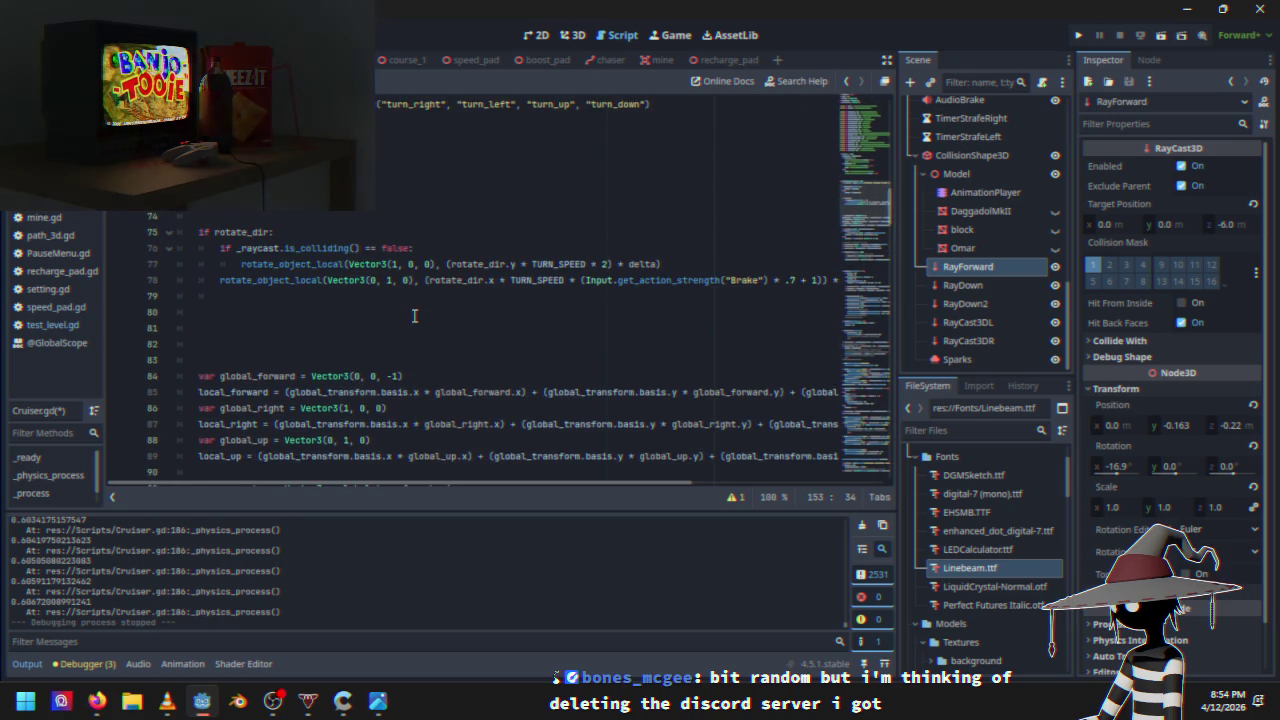
{"action": "scroll", "coordinate": [414, 316], "scroll_direction": "up", "scroll_amount": 2}
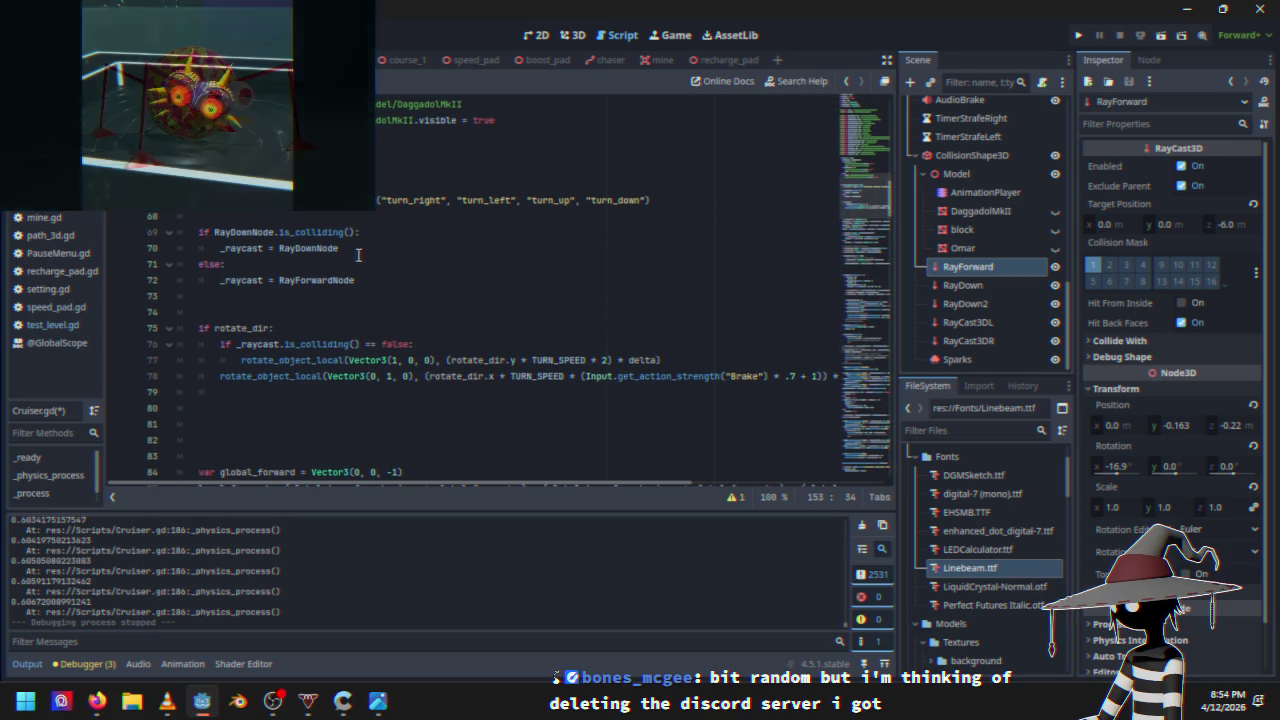
{"action": "left_click", "coordinate": [355, 251]}
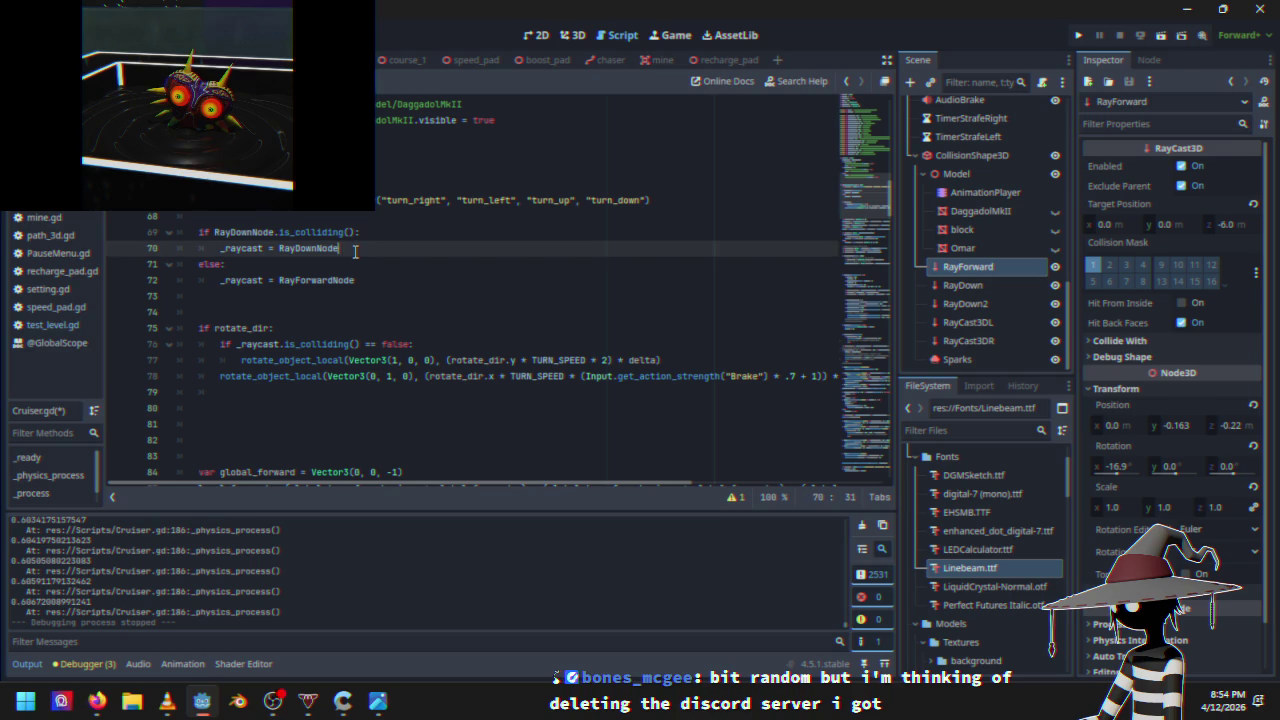
{"action": "left_click", "coordinate": [383, 233]}
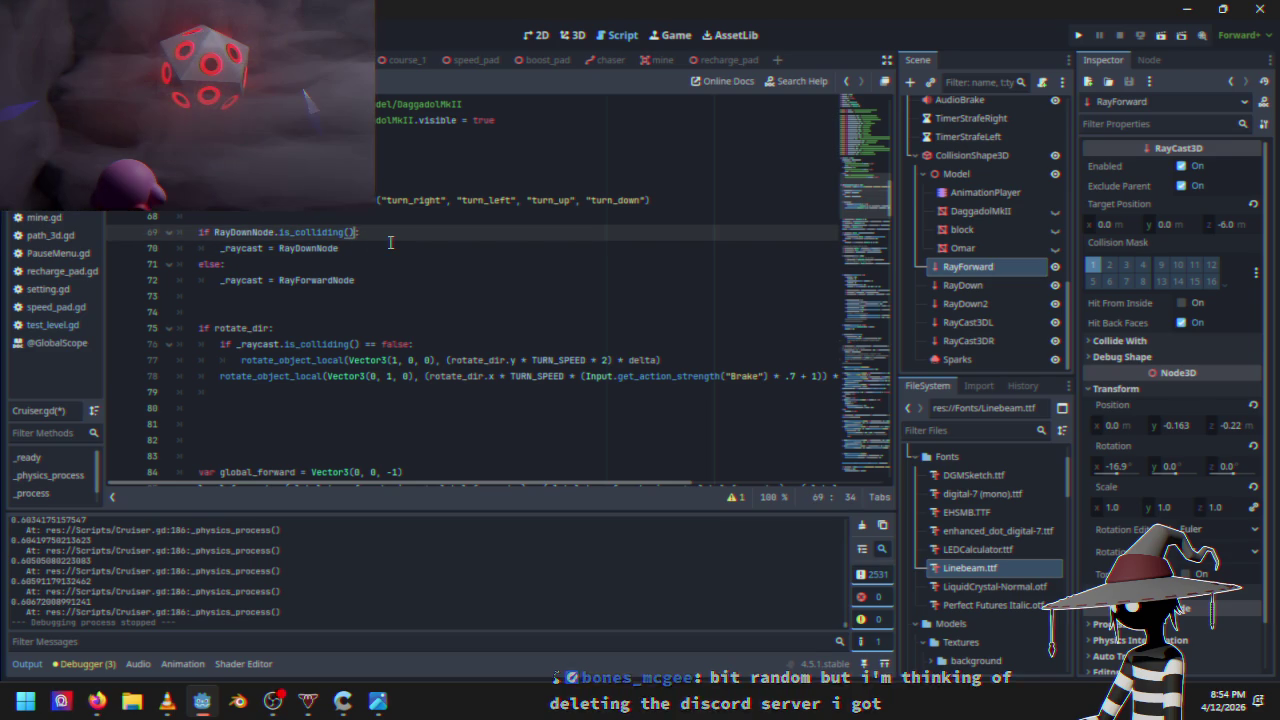
{"action": "type", "text": "and"}
{"action": "left_click", "coordinate": [346, 296]}
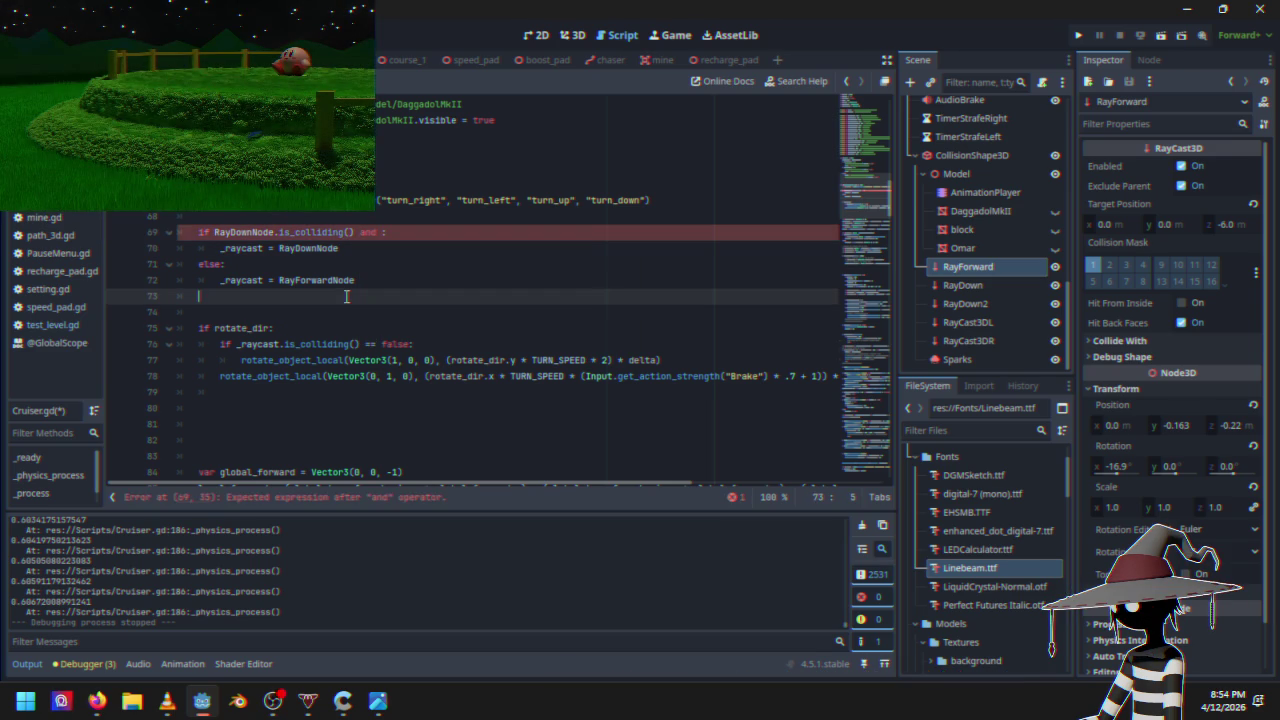
{"action": "scroll", "coordinate": [346, 328], "scroll_direction": "down", "scroll_amount": 9}
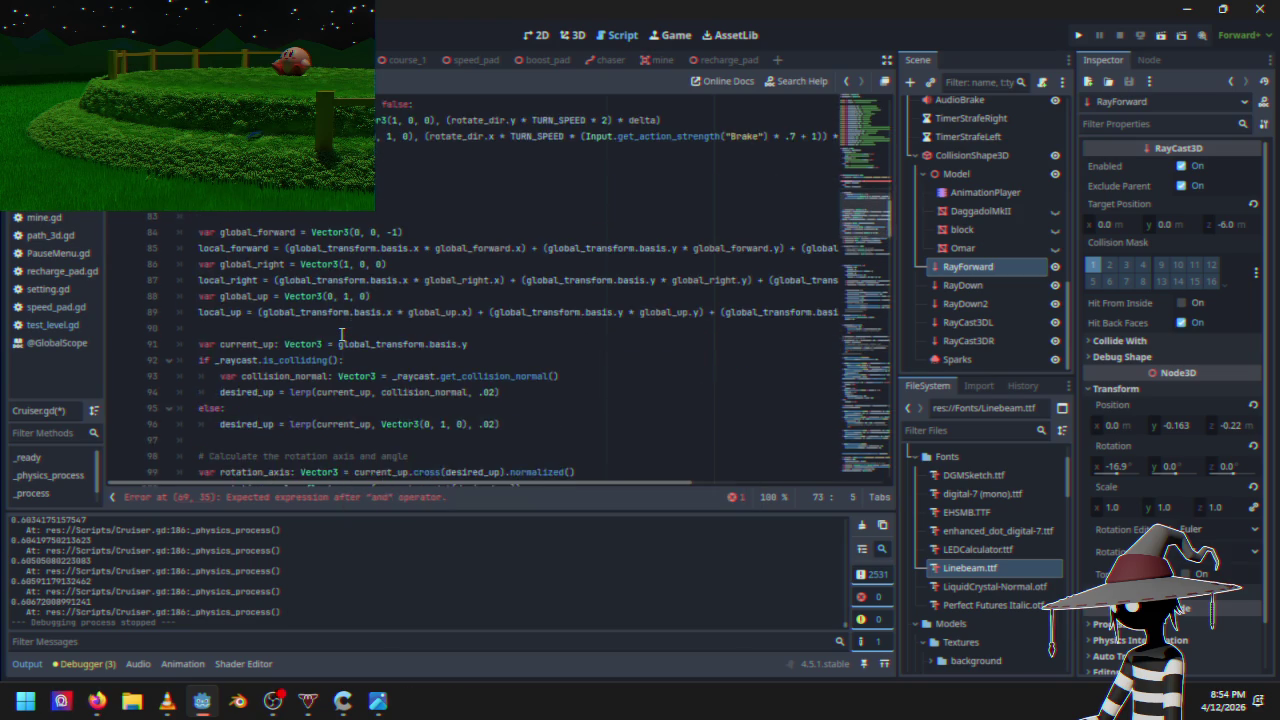
{"action": "scroll", "coordinate": [340, 334], "scroll_direction": "down", "scroll_amount": 7}
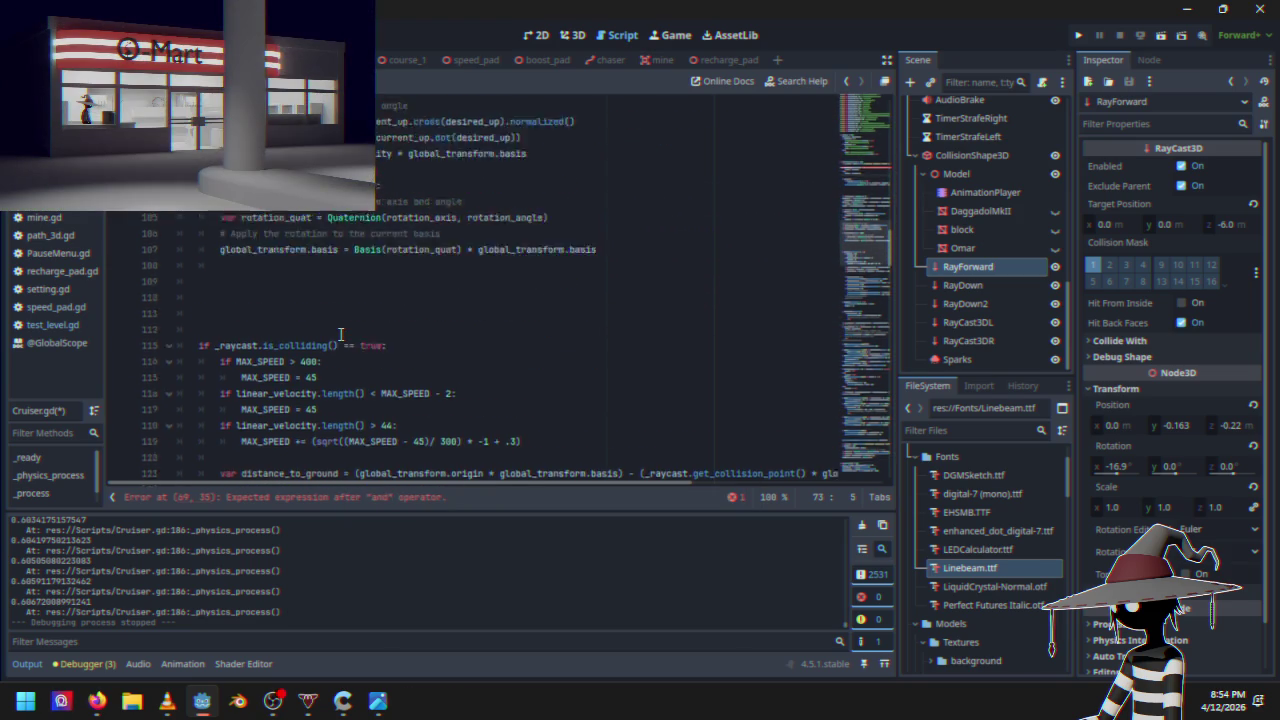
{"action": "scroll", "coordinate": [340, 336], "scroll_direction": "down", "scroll_amount": 17}
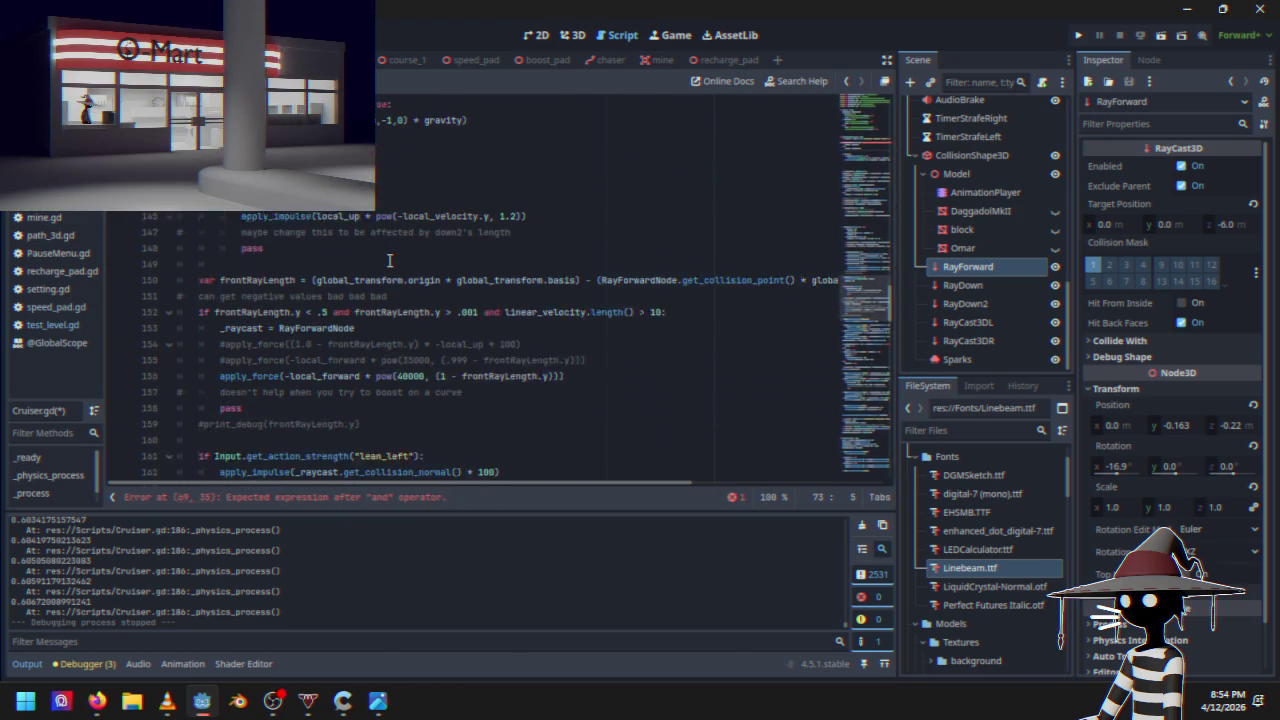
{"action": "scroll", "coordinate": [383, 265], "scroll_direction": "down", "scroll_amount": 16}
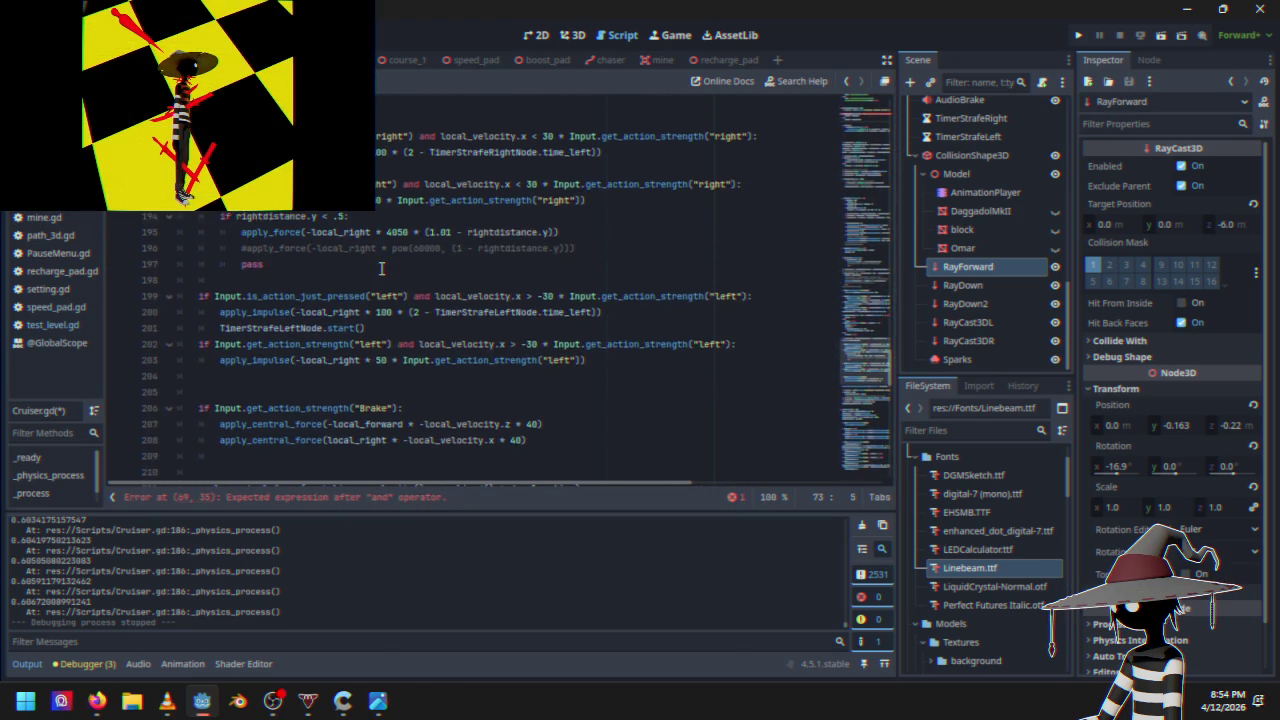
{"action": "scroll", "coordinate": [383, 268], "scroll_direction": "down", "scroll_amount": 13}
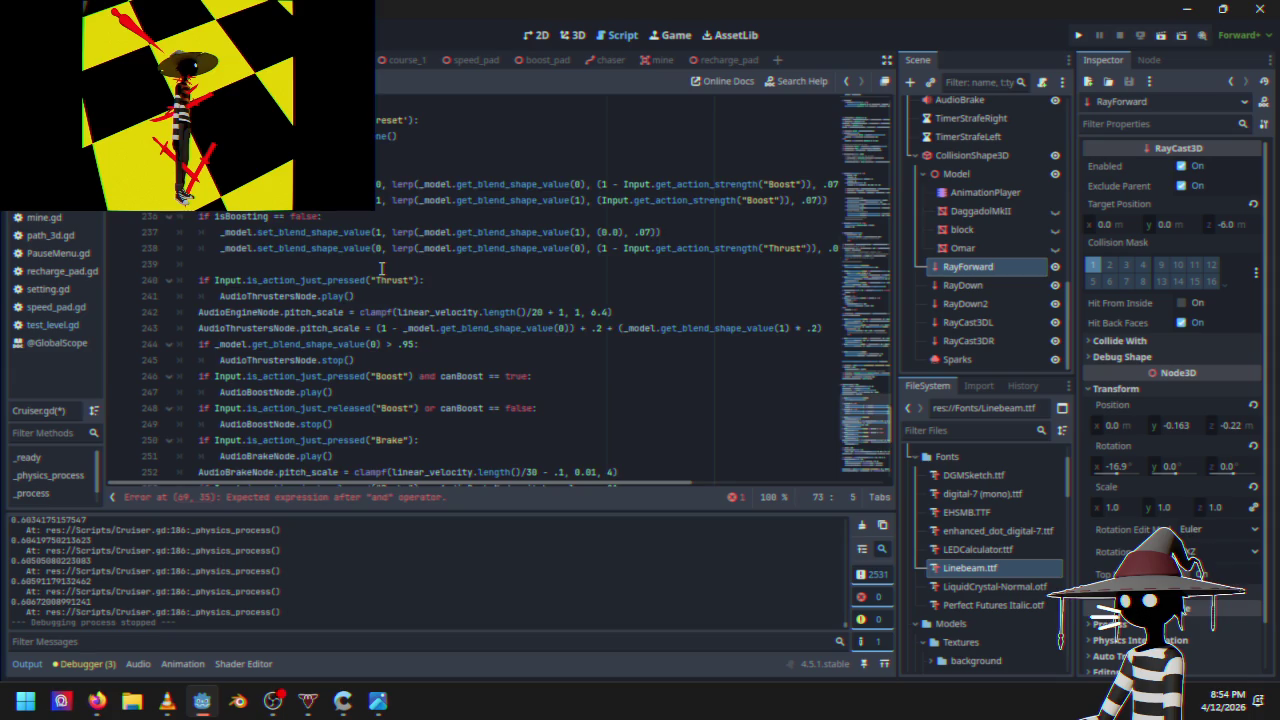
{"action": "scroll", "coordinate": [381, 268], "scroll_direction": "up", "scroll_amount": 20}
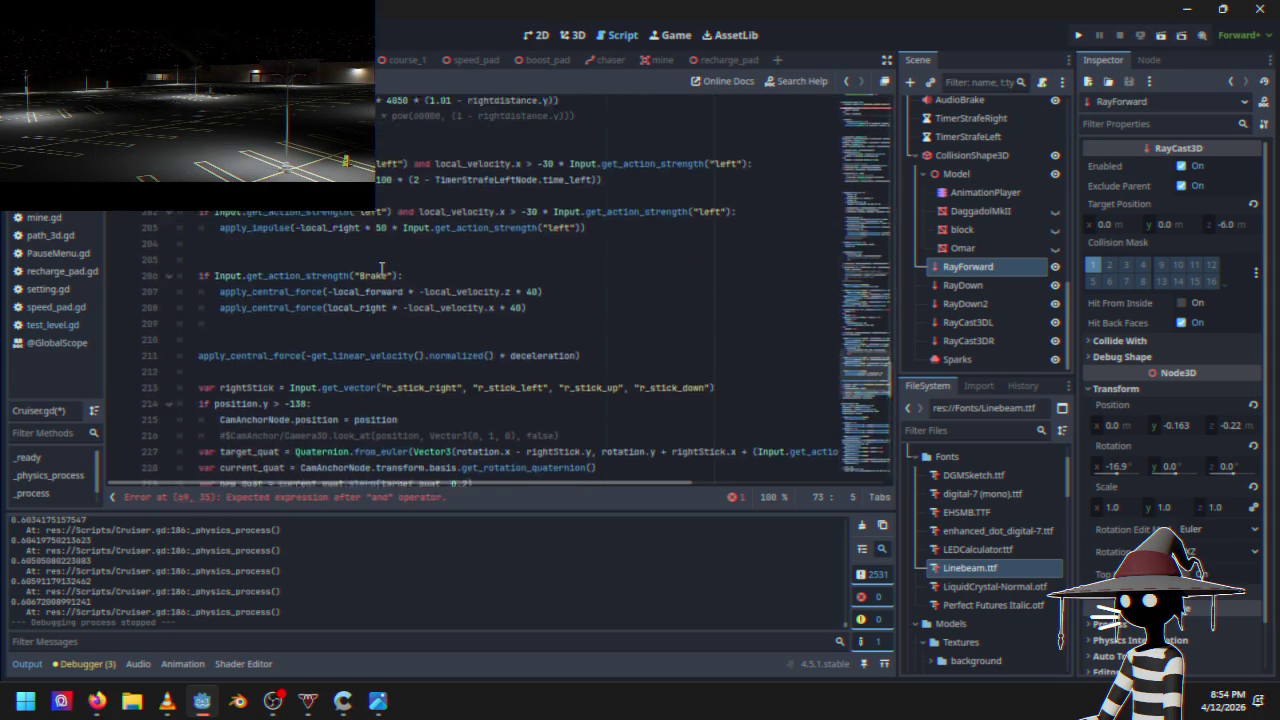
{"action": "scroll", "coordinate": [383, 268], "scroll_direction": "up", "scroll_amount": 5}
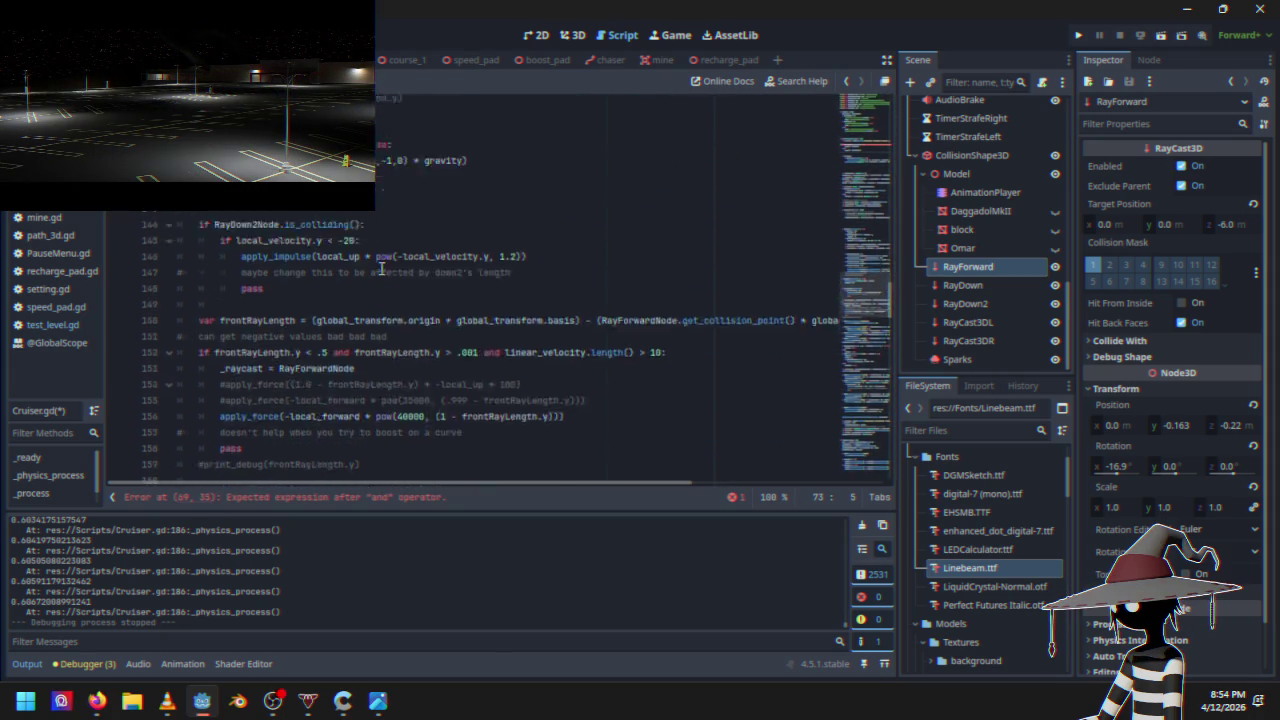
{"action": "scroll", "coordinate": [381, 269], "scroll_direction": "up", "scroll_amount": 5}
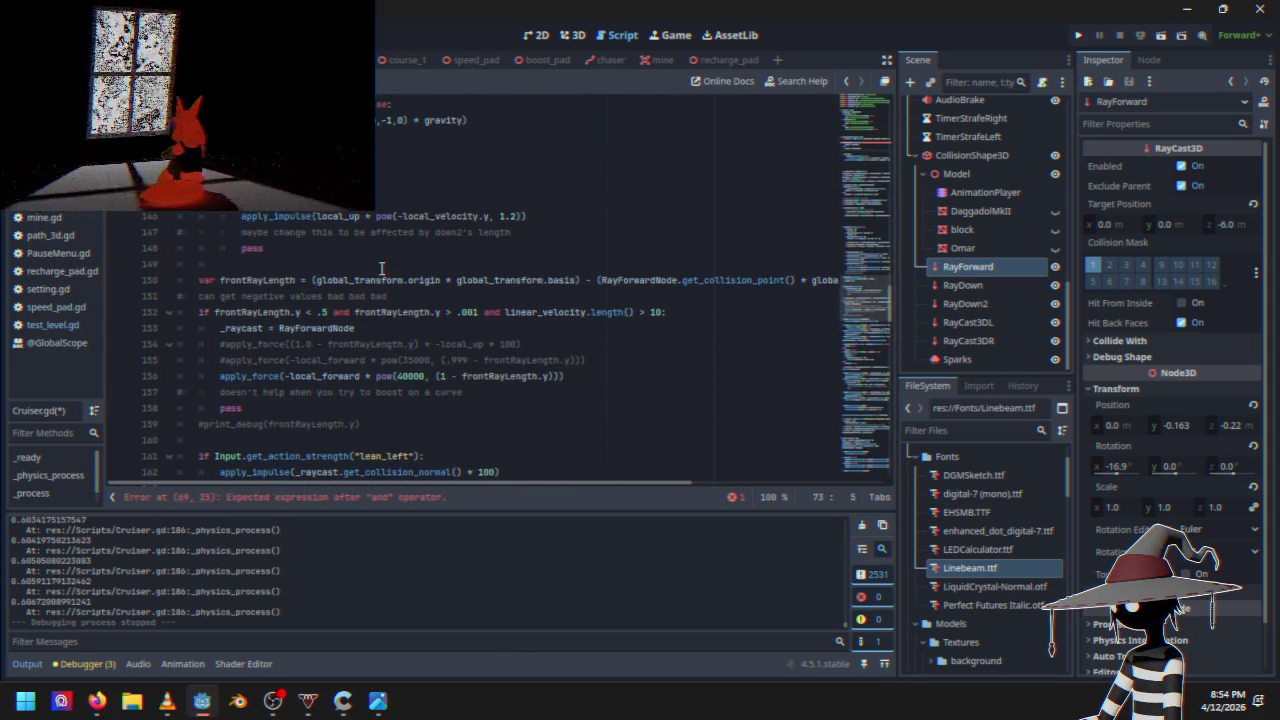
{"action": "scroll", "coordinate": [380, 272], "scroll_direction": "up", "scroll_amount": 9}
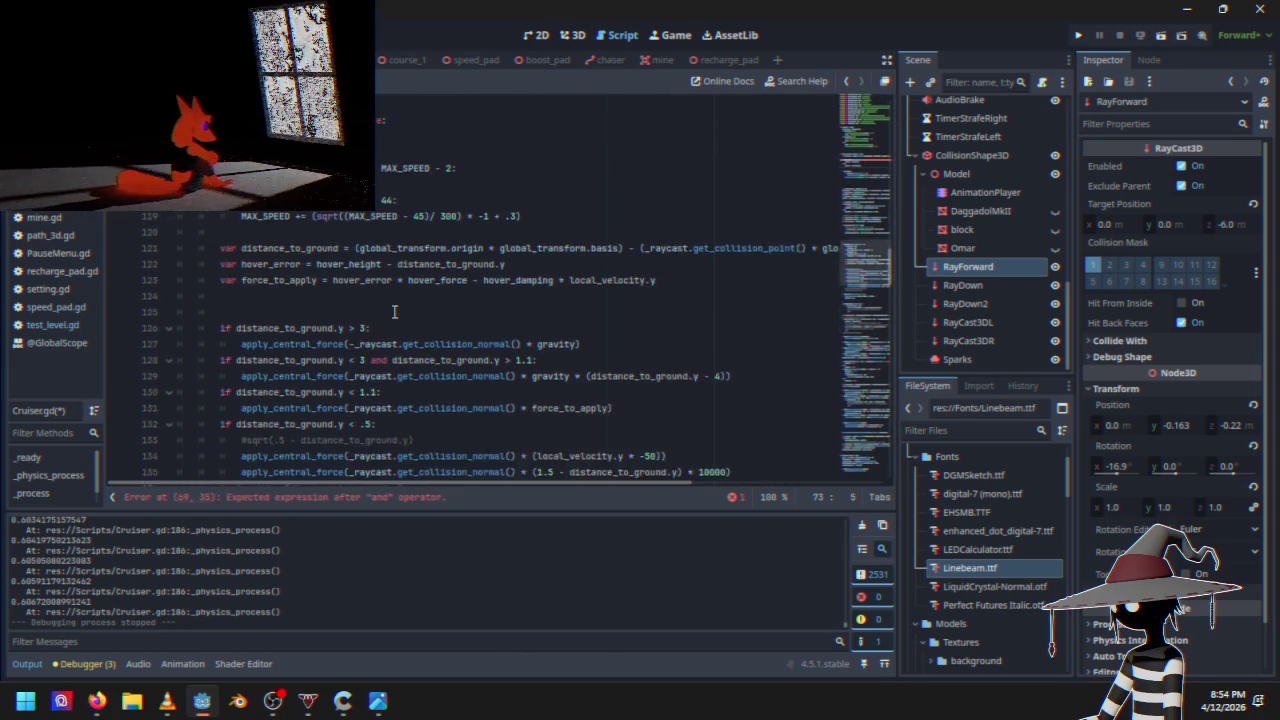
{"action": "scroll", "coordinate": [395, 312], "scroll_direction": "up", "scroll_amount": 2}
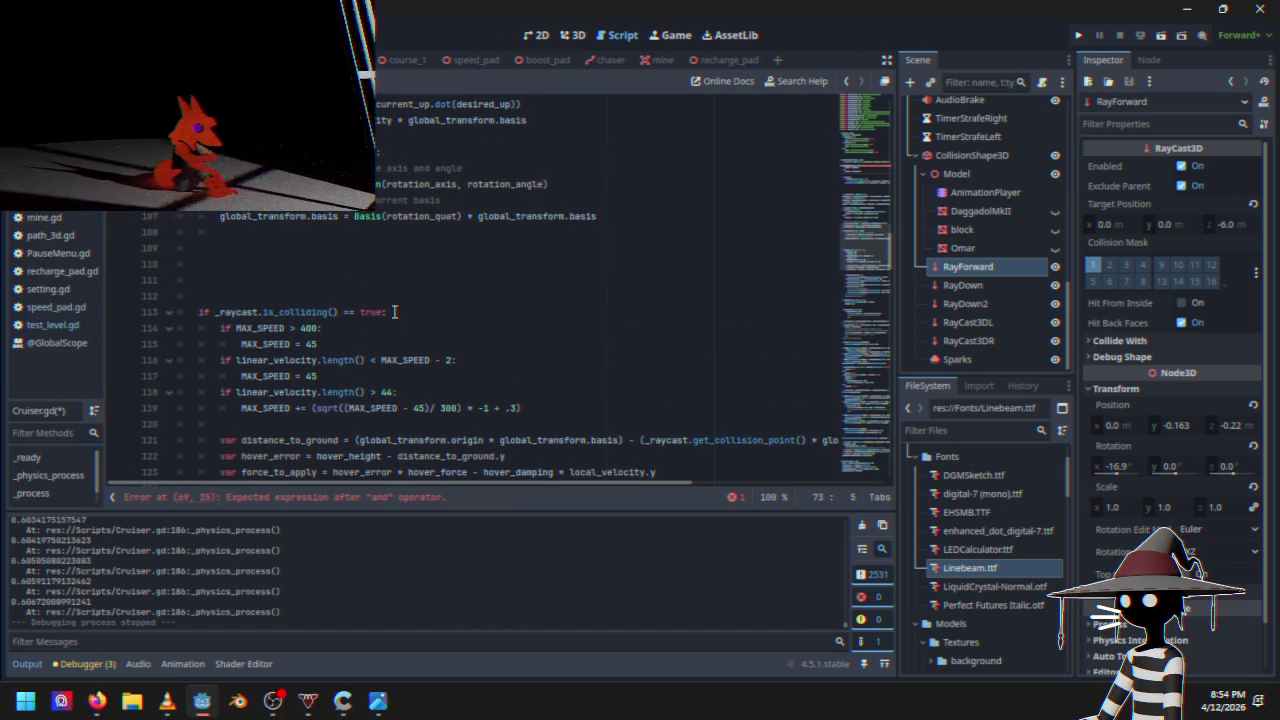
{"action": "scroll", "coordinate": [395, 312], "scroll_direction": "up", "scroll_amount": 5}
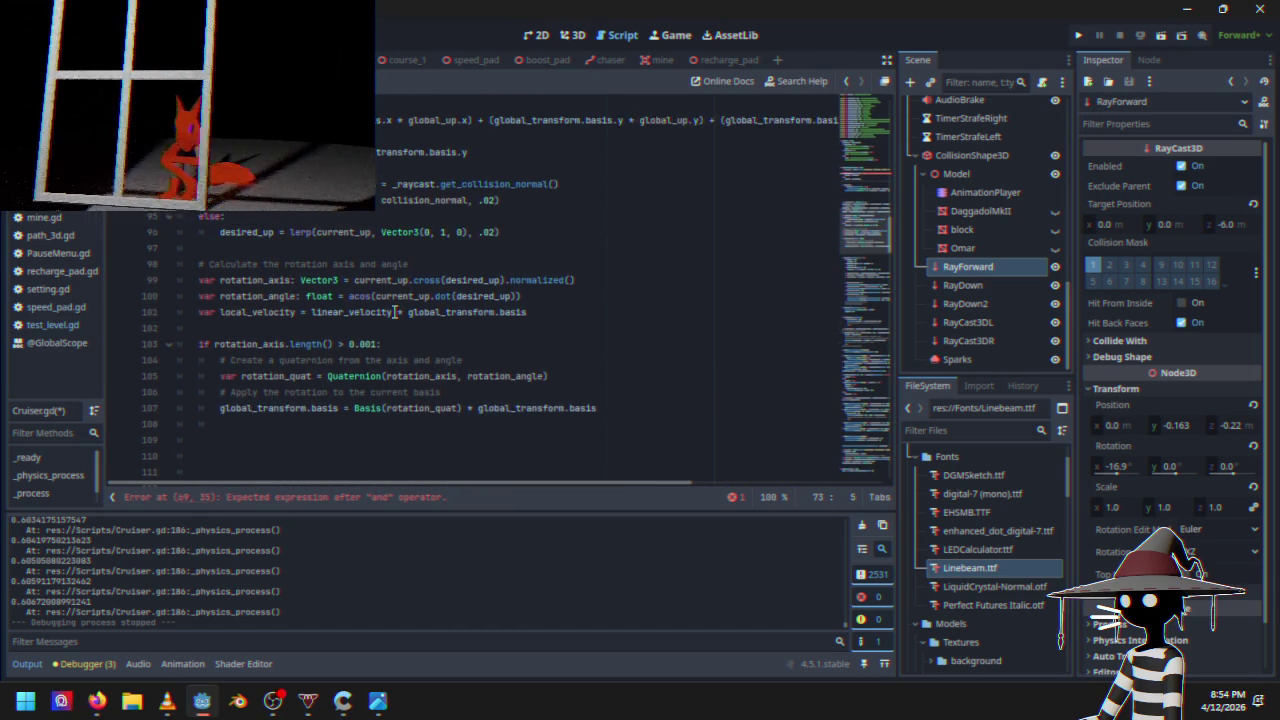
{"action": "scroll", "coordinate": [395, 312], "scroll_direction": "down", "scroll_amount": 9}
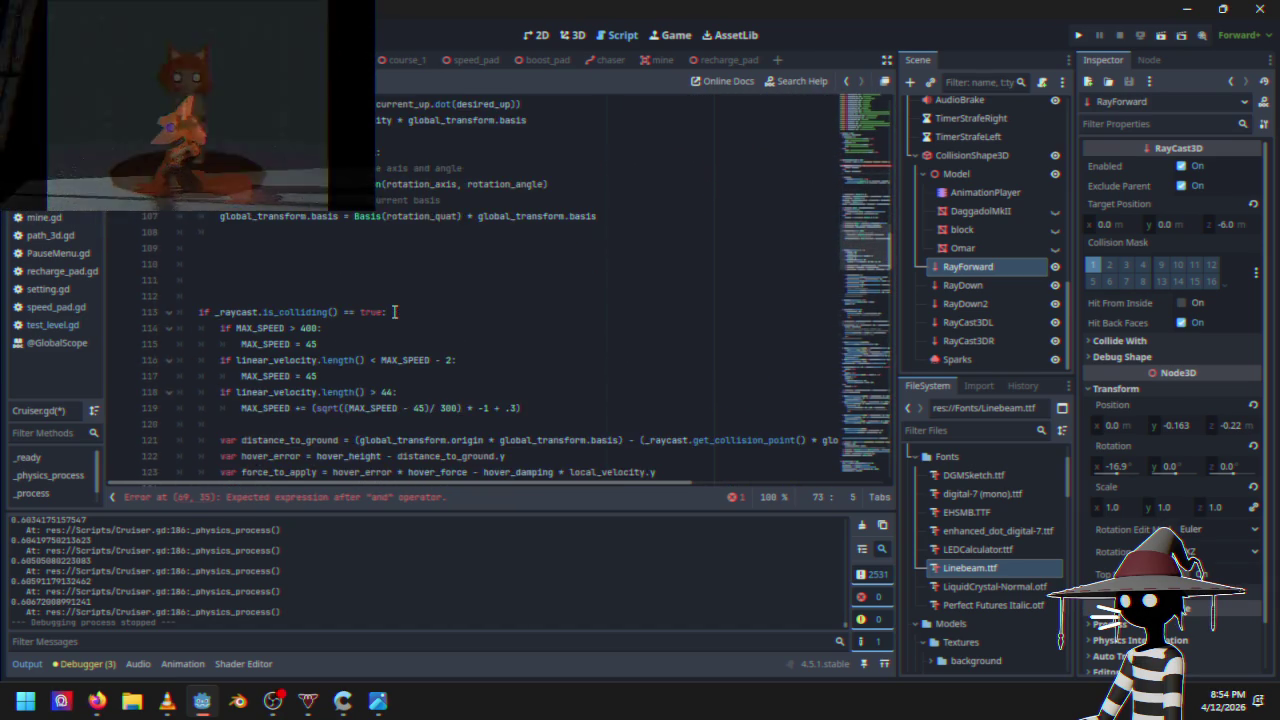
{"action": "scroll", "coordinate": [395, 312], "scroll_direction": "down", "scroll_amount": 3}
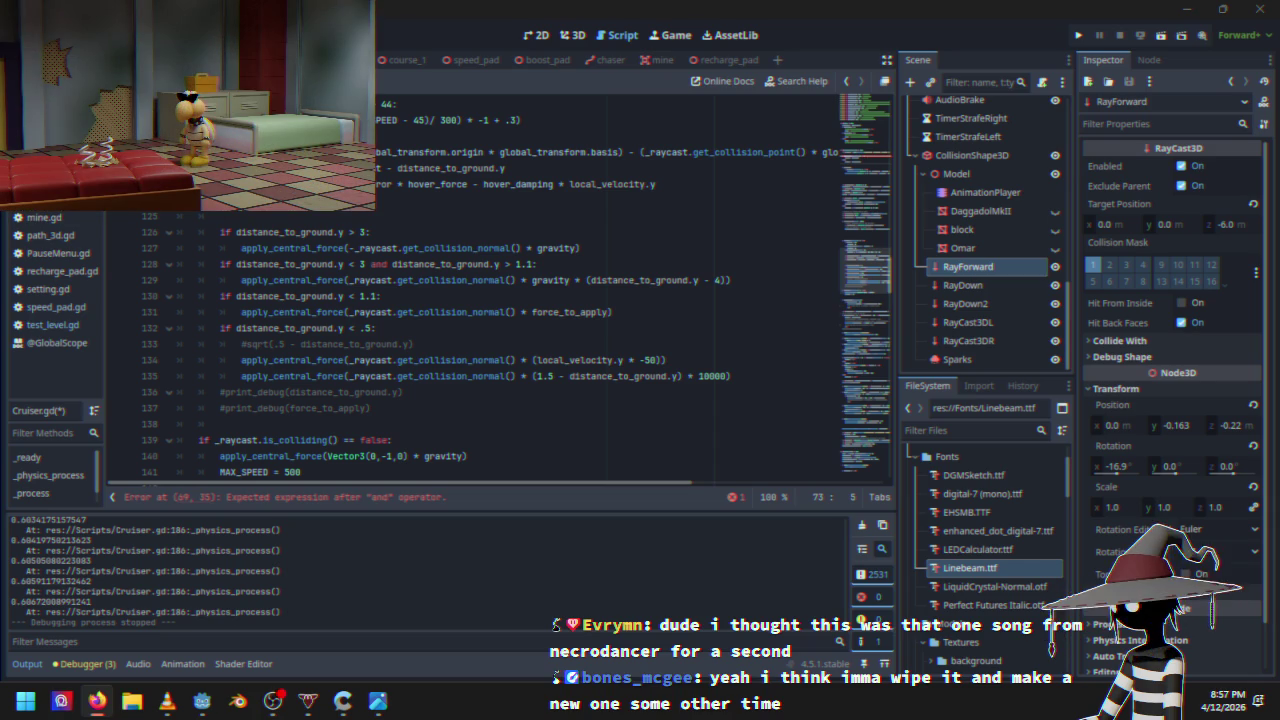
{"action": "left_click", "coordinate": [464, 328]}
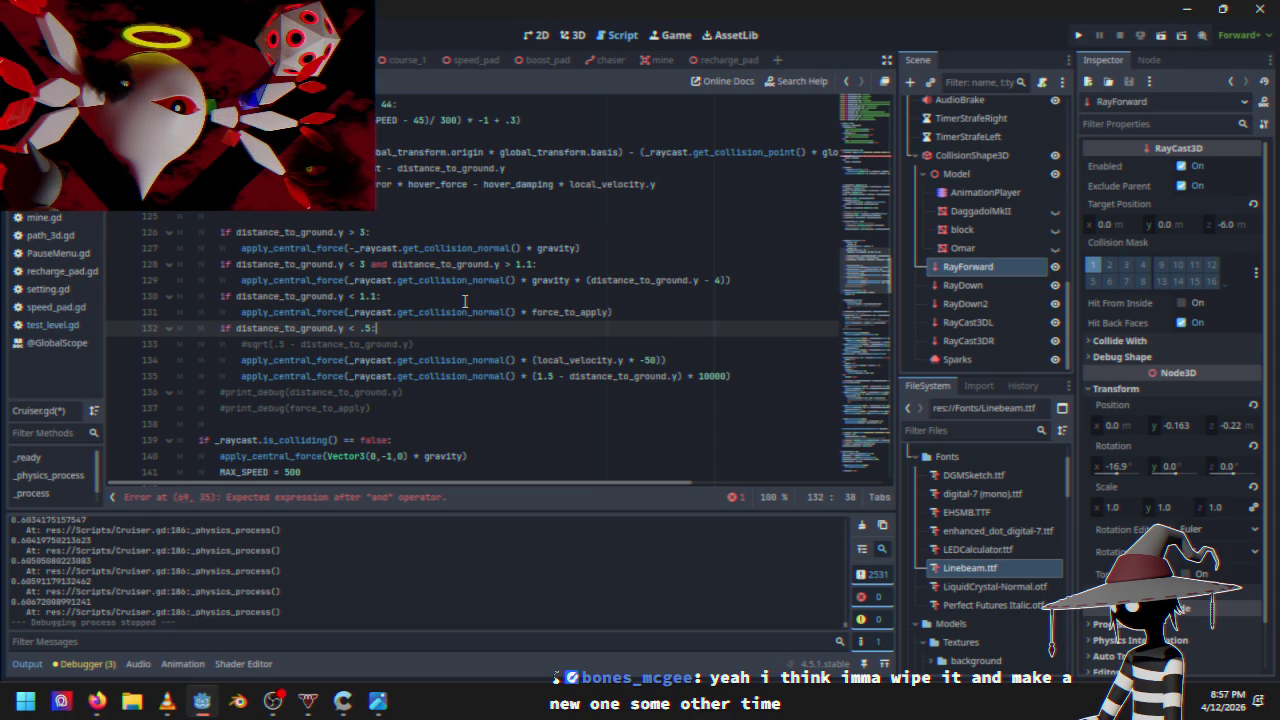
{"action": "left_click", "coordinate": [464, 300]}
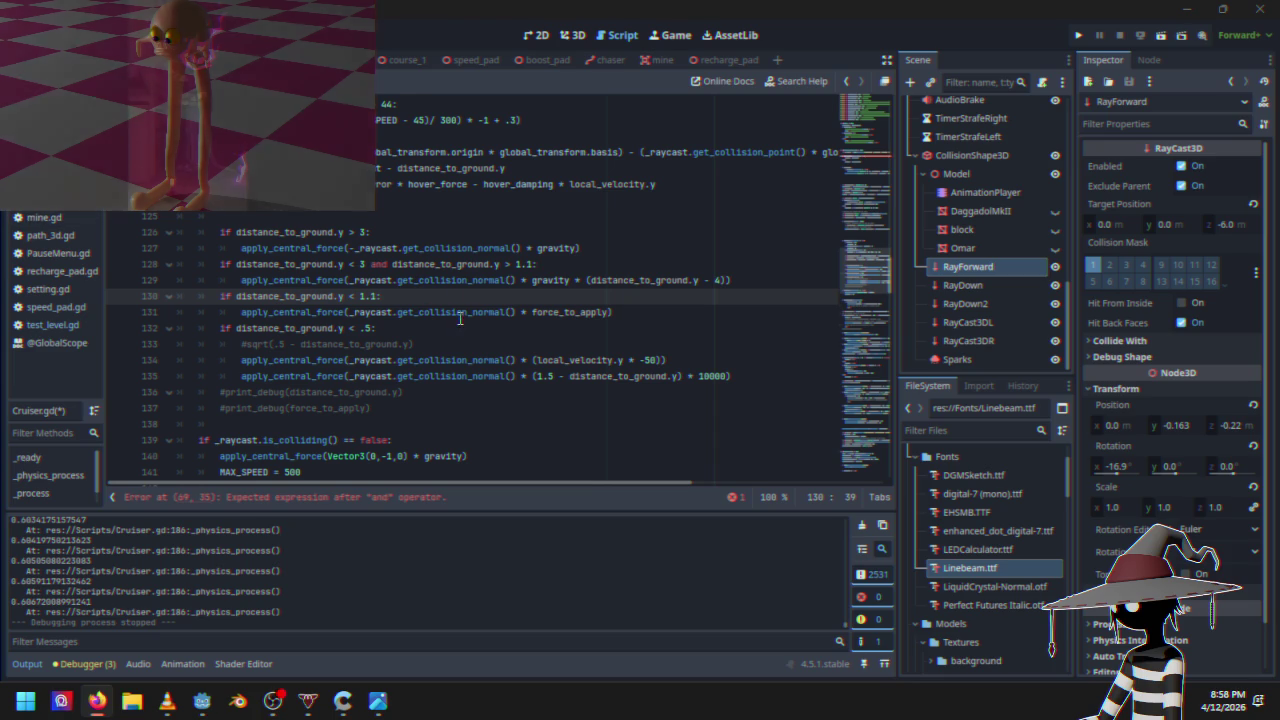
{"action": "scroll", "coordinate": [464, 359], "scroll_direction": "up", "scroll_amount": 1}
{"action": "scroll", "coordinate": [464, 359], "scroll_direction": "down", "scroll_amount": 9}
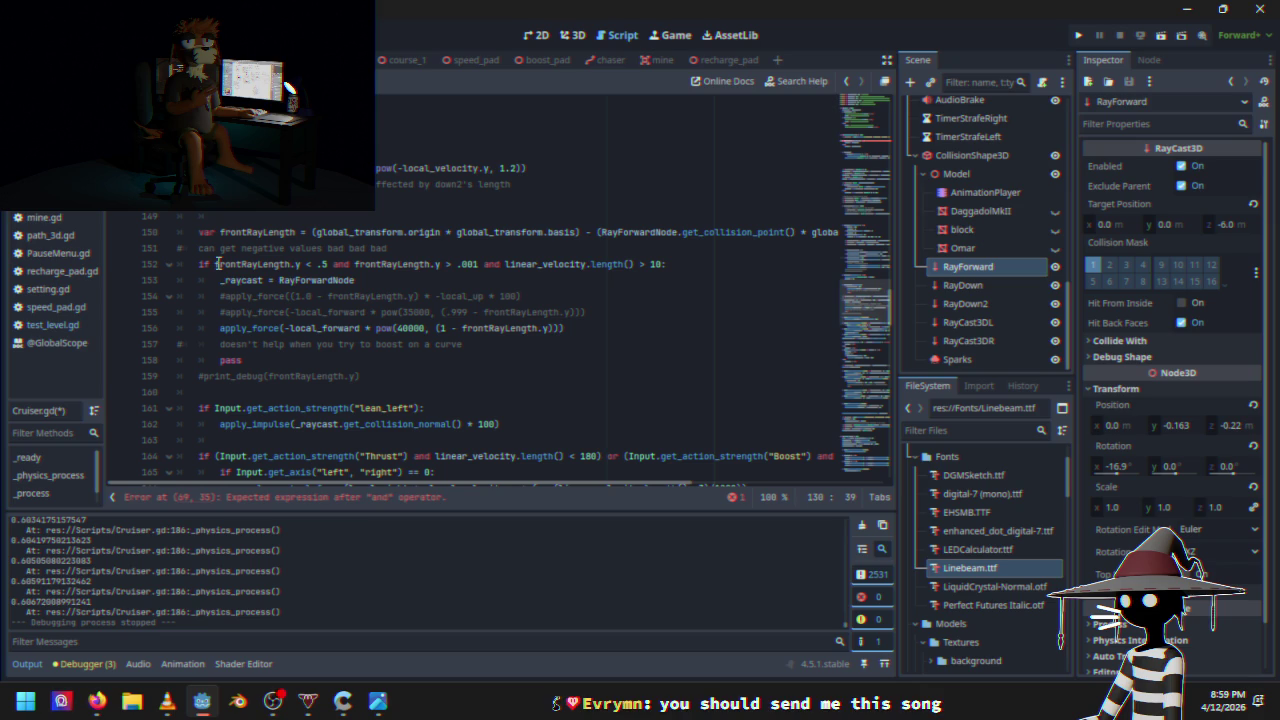
{"action": "mouse_move", "coordinate": [217, 265]}
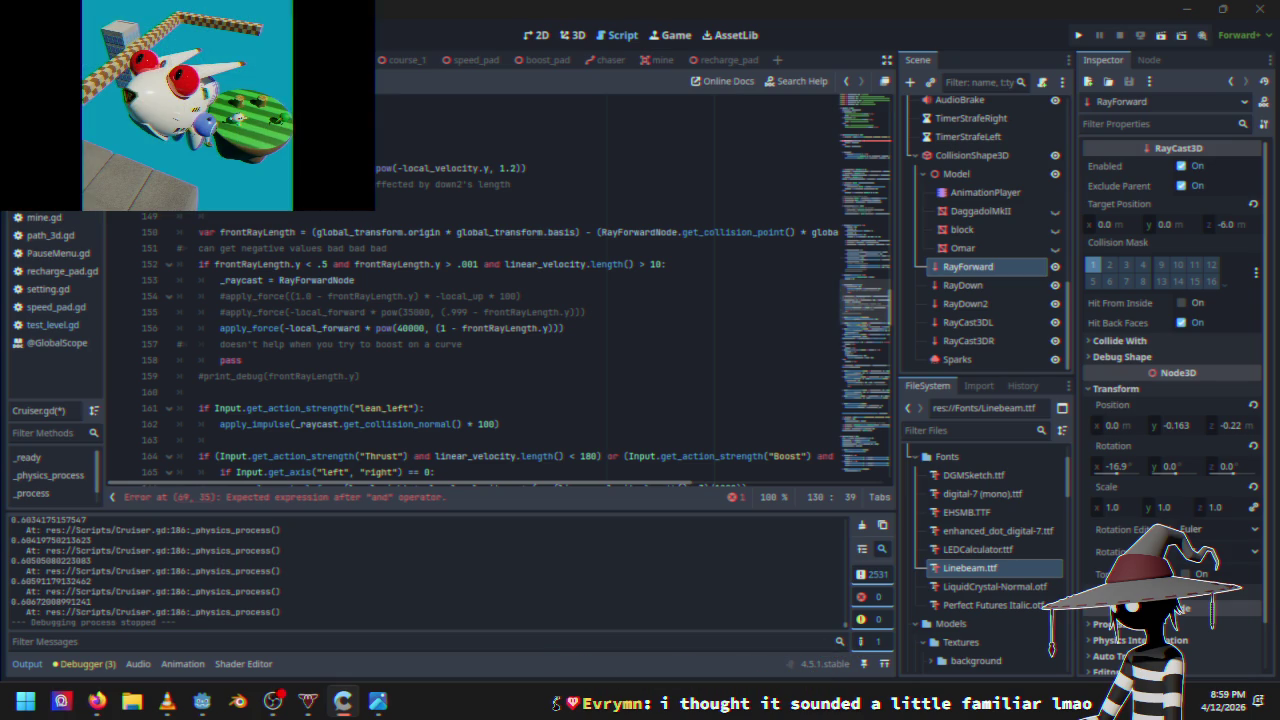
{"action": "key", "text": "alt+Tab"}
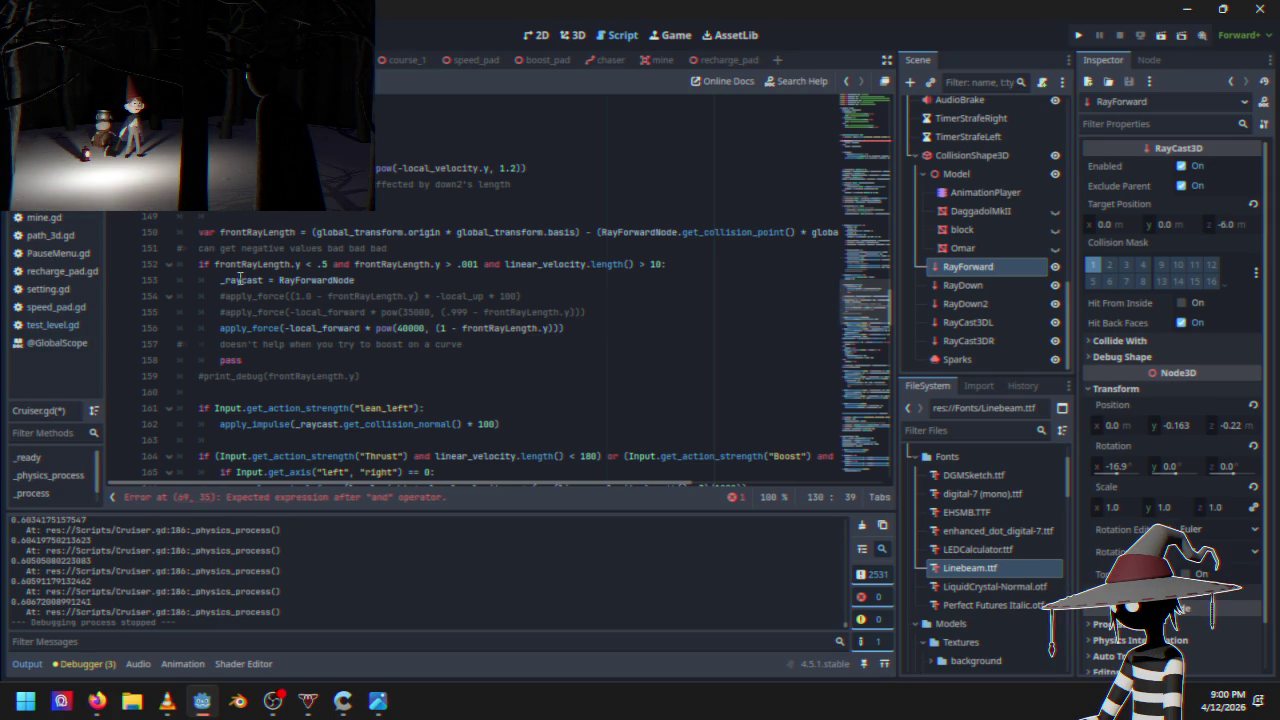
{"action": "left_click", "coordinate": [201, 268]}
{"action": "left_click_drag", "start_coordinate": [280, 259], "coordinate": [326, 260]}
{"action": "right_click", "coordinate": [324, 264]}
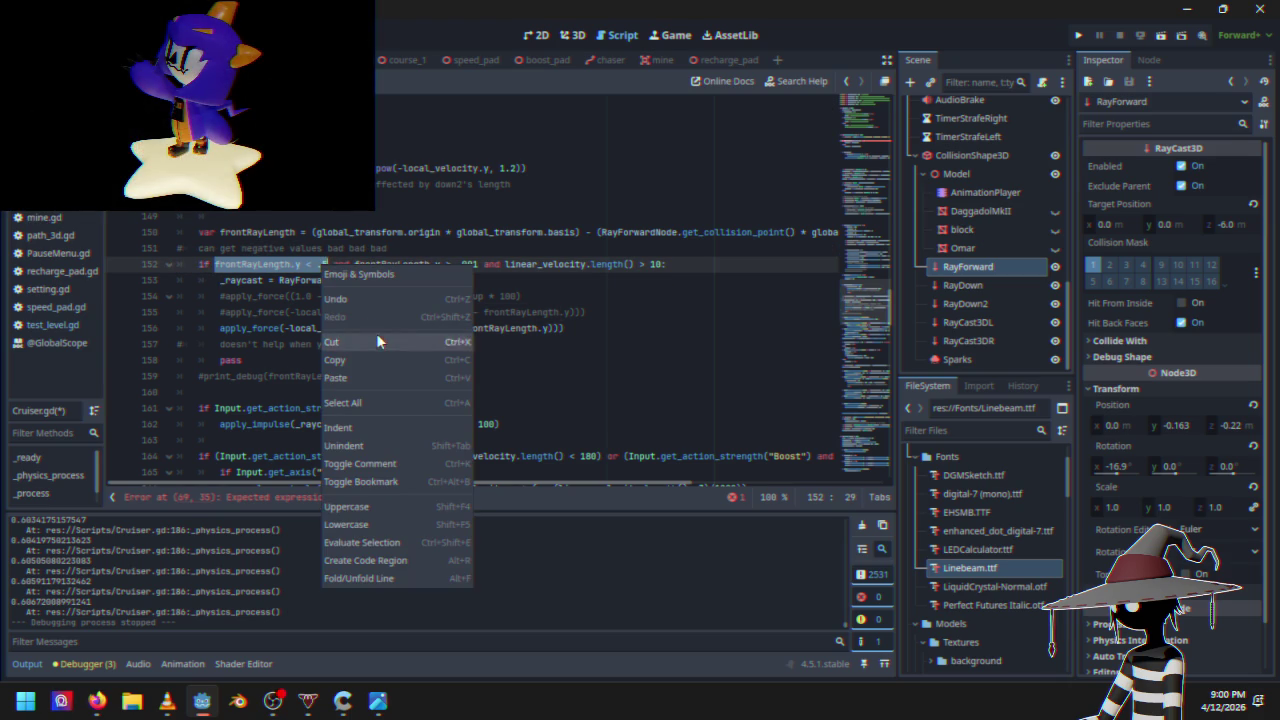
{"action": "left_click", "coordinate": [362, 364]}
{"action": "scroll", "coordinate": [420, 345], "scroll_direction": "up", "scroll_amount": 20}
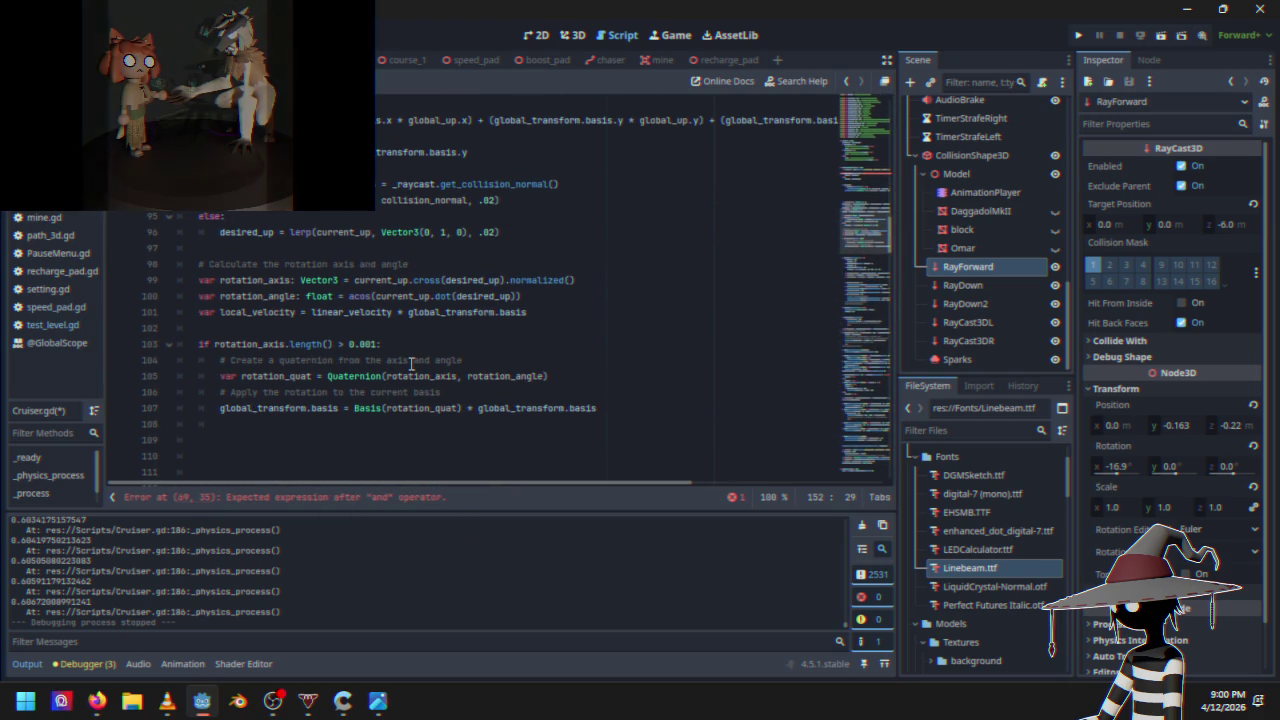
{"action": "scroll", "coordinate": [400, 355], "scroll_direction": "up", "scroll_amount": 9}
{"action": "scroll", "coordinate": [375, 355], "scroll_direction": "up", "scroll_amount": 2}
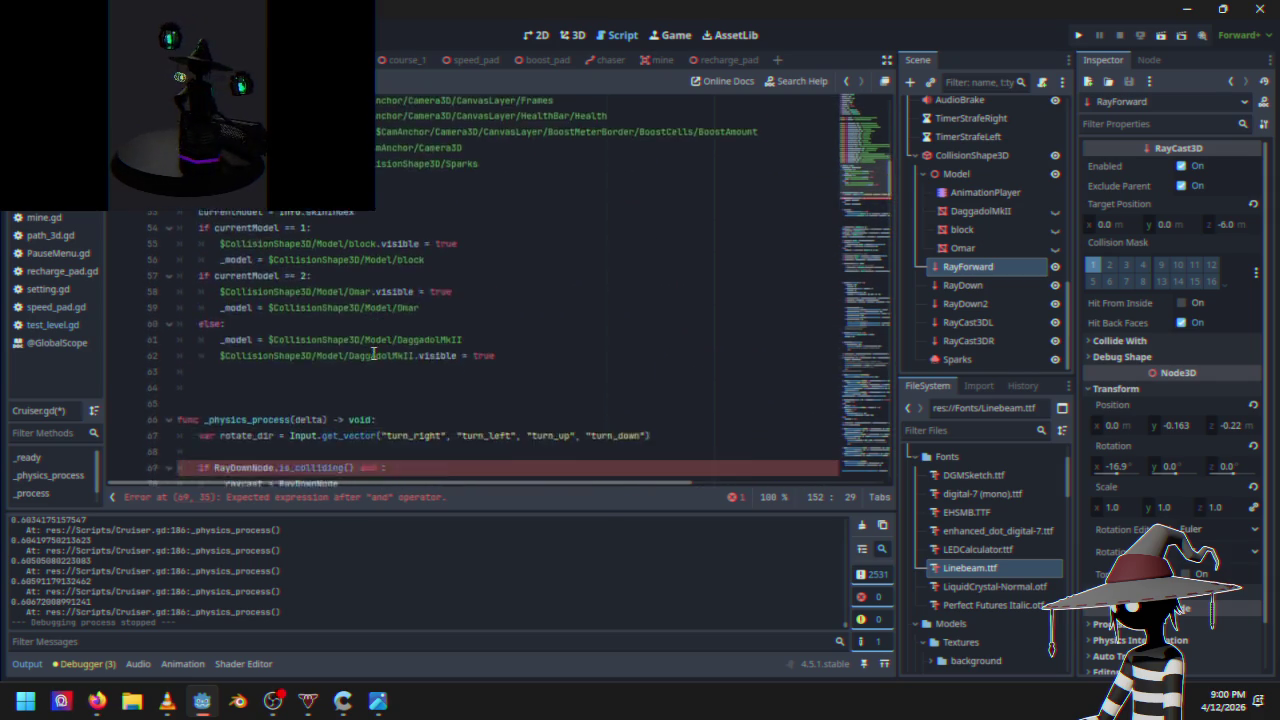
{"action": "left_click", "coordinate": [377, 337]}
{"action": "left_click", "coordinate": [381, 328]}
{"action": "type", "text": "frontRayLength.y > .5"}
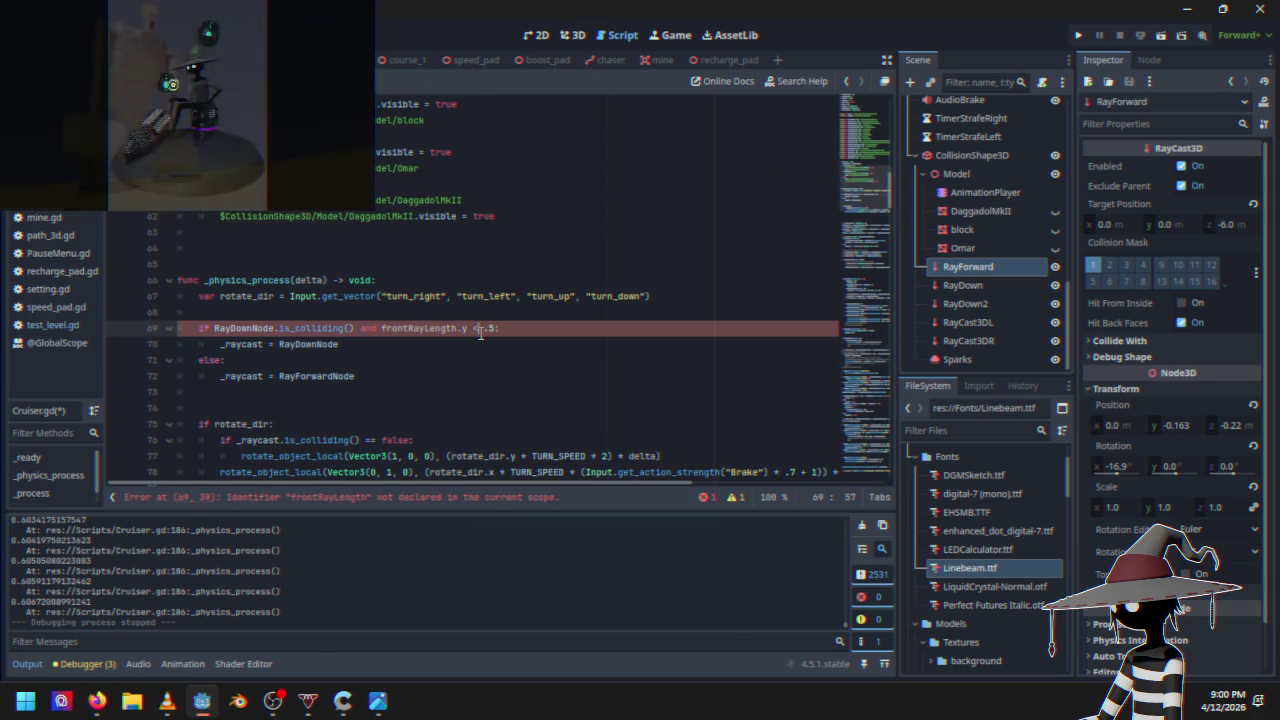
{"action": "left_click", "coordinate": [480, 329]}
{"action": "key", "text": "BackSpace"}
{"action": "type", "text": ">"}
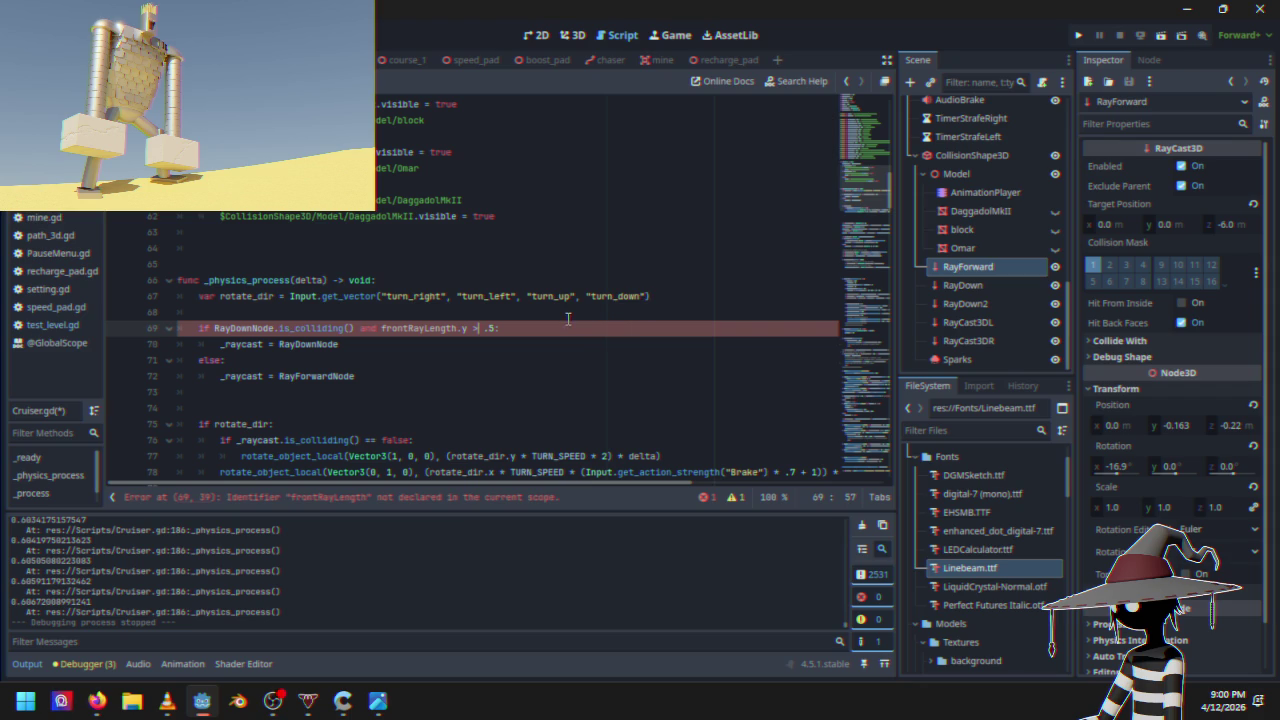
{"action": "scroll", "coordinate": [247, 422], "scroll_direction": "down", "scroll_amount": 3}
{"action": "scroll", "coordinate": [247, 422], "scroll_direction": "down", "scroll_amount": 20}
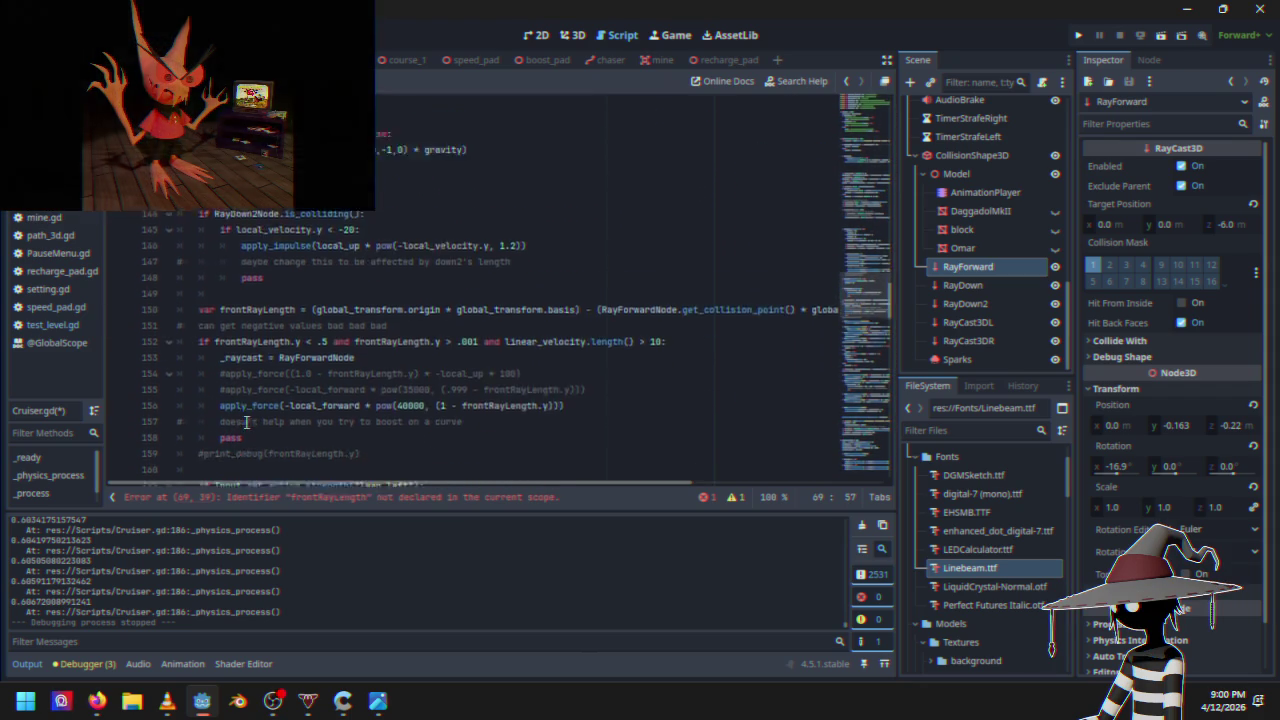
{"action": "scroll", "coordinate": [288, 333], "scroll_direction": "down", "scroll_amount": 2}
{"action": "left_click_drag", "start_coordinate": [198, 232], "coordinate": [864, 241]}
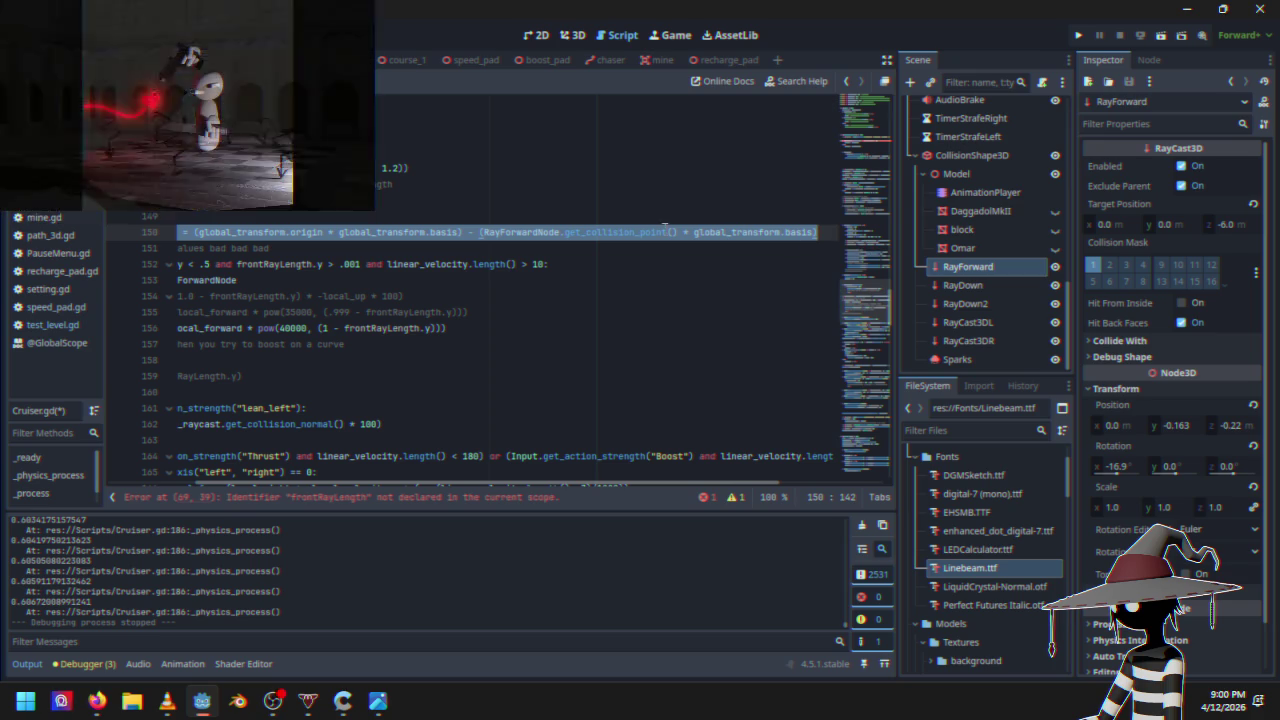
{"action": "key", "text": "ctrl+x"}
{"action": "scroll", "coordinate": [451, 300], "scroll_direction": "up", "scroll_amount": 7}
{"action": "scroll", "coordinate": [451, 300], "scroll_direction": "up", "scroll_amount": 20}
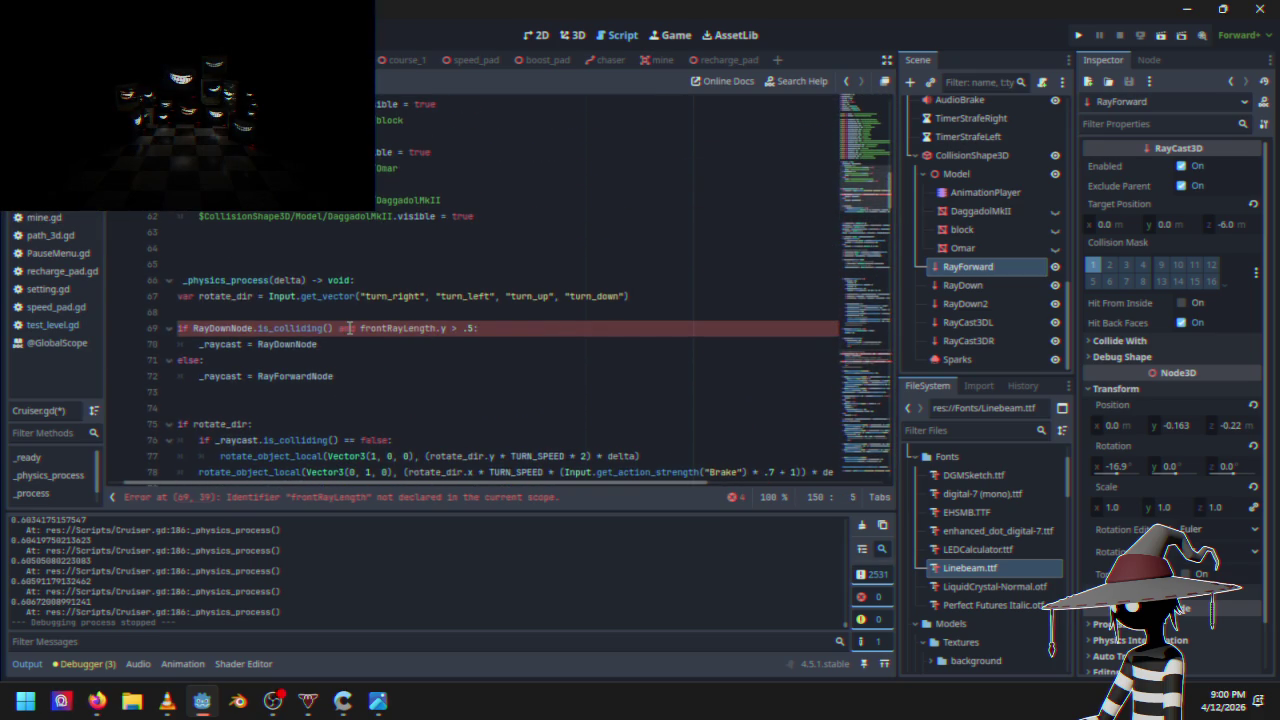
{"action": "left_click", "coordinate": [307, 316]}
{"action": "key", "text": "ctrl+v"}
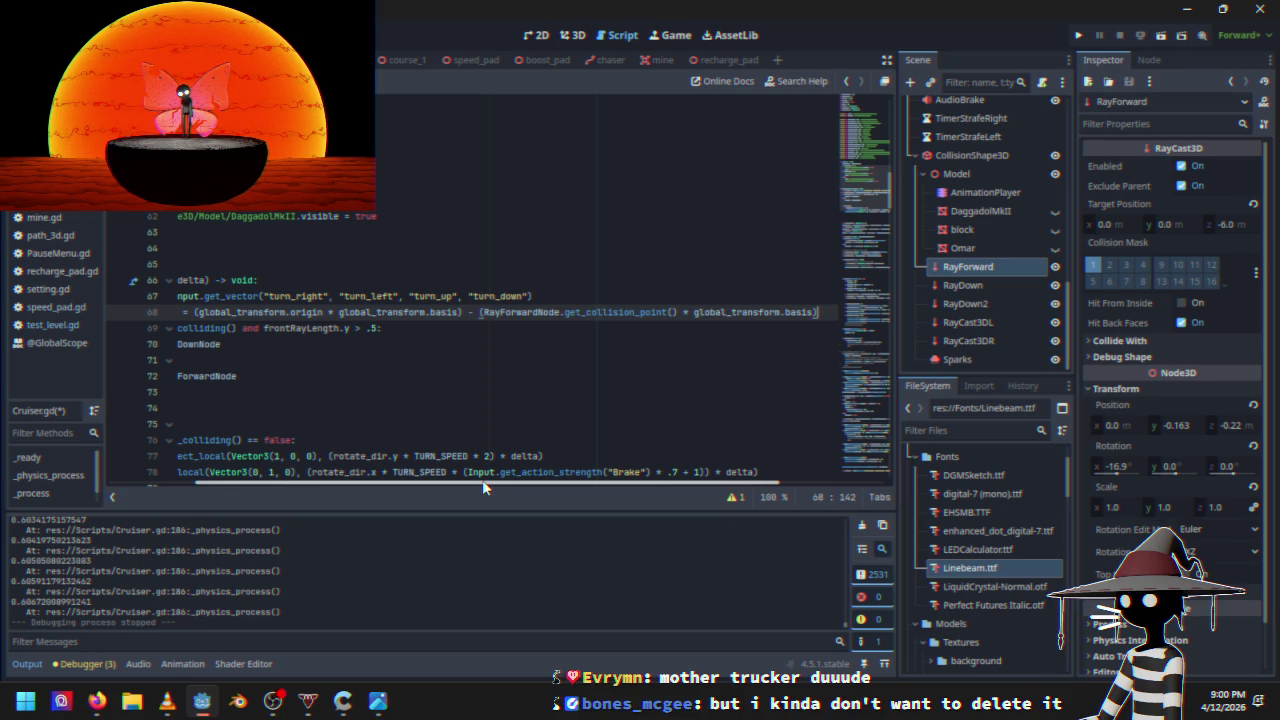
{"action": "left_click_drag", "start_coordinate": [483, 483], "coordinate": [325, 487]}
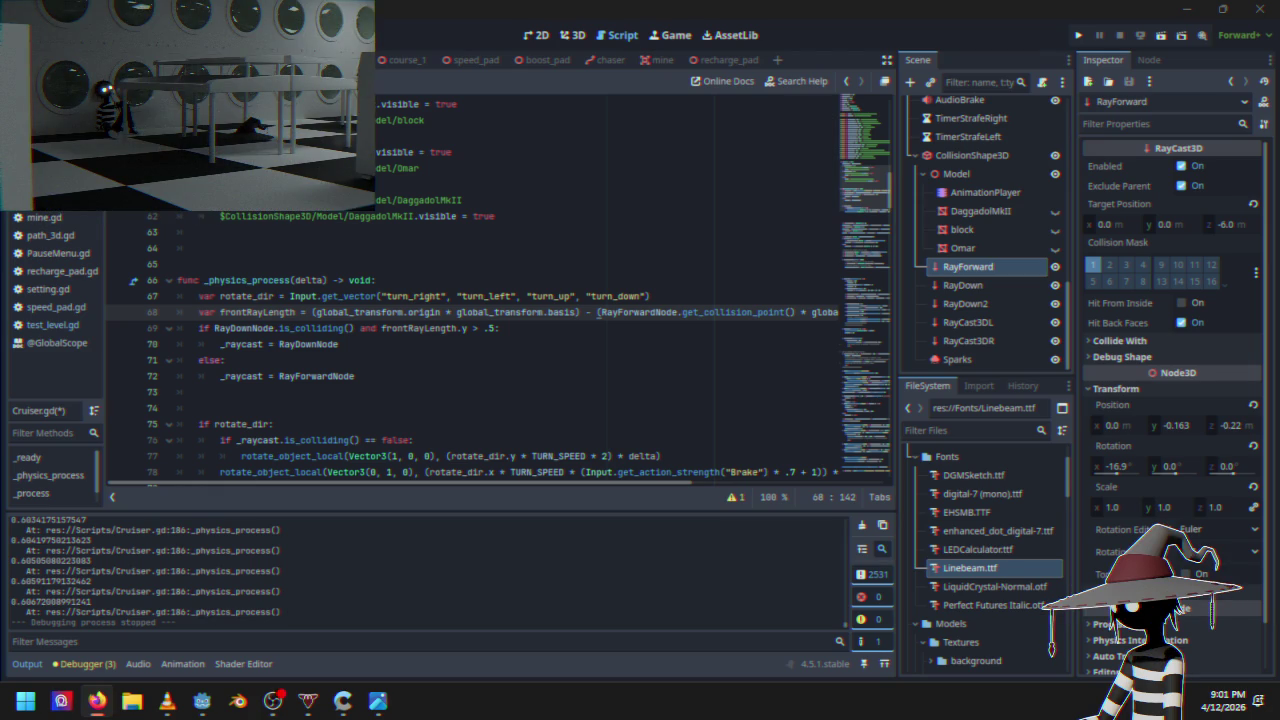
{"action": "left_click", "coordinate": [543, 330]}
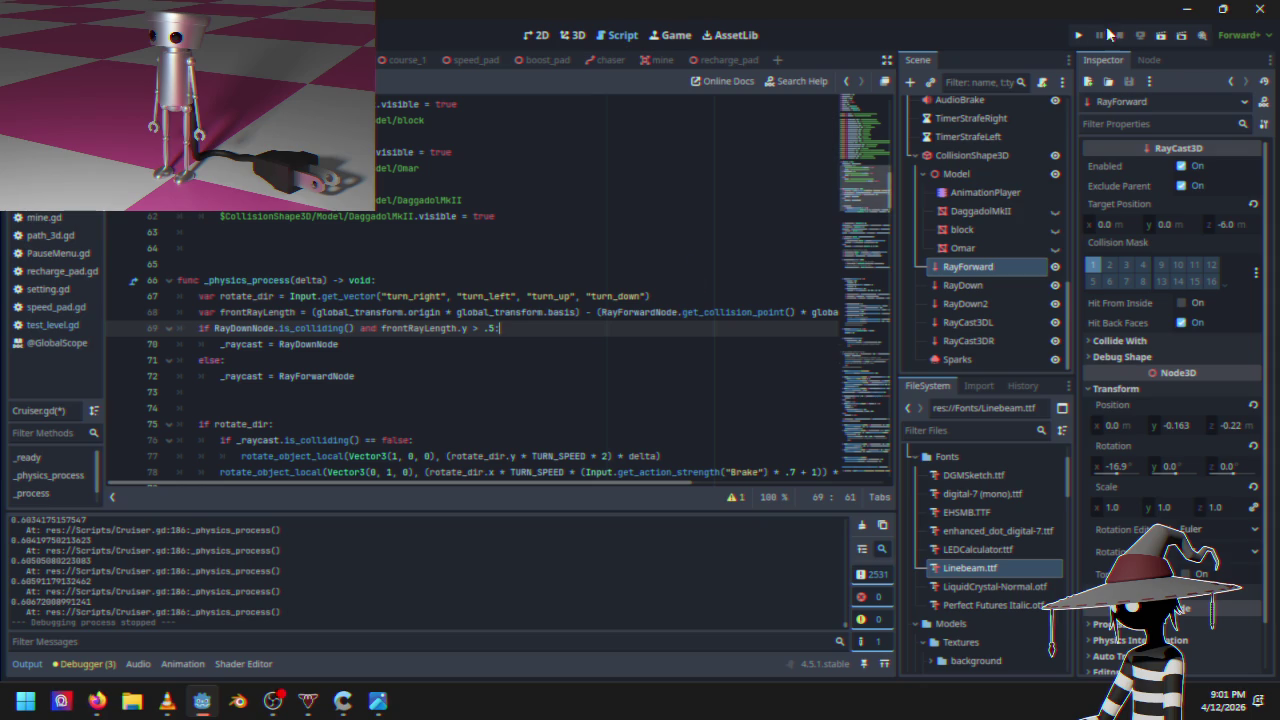
{"action": "left_click", "coordinate": [1079, 37]}
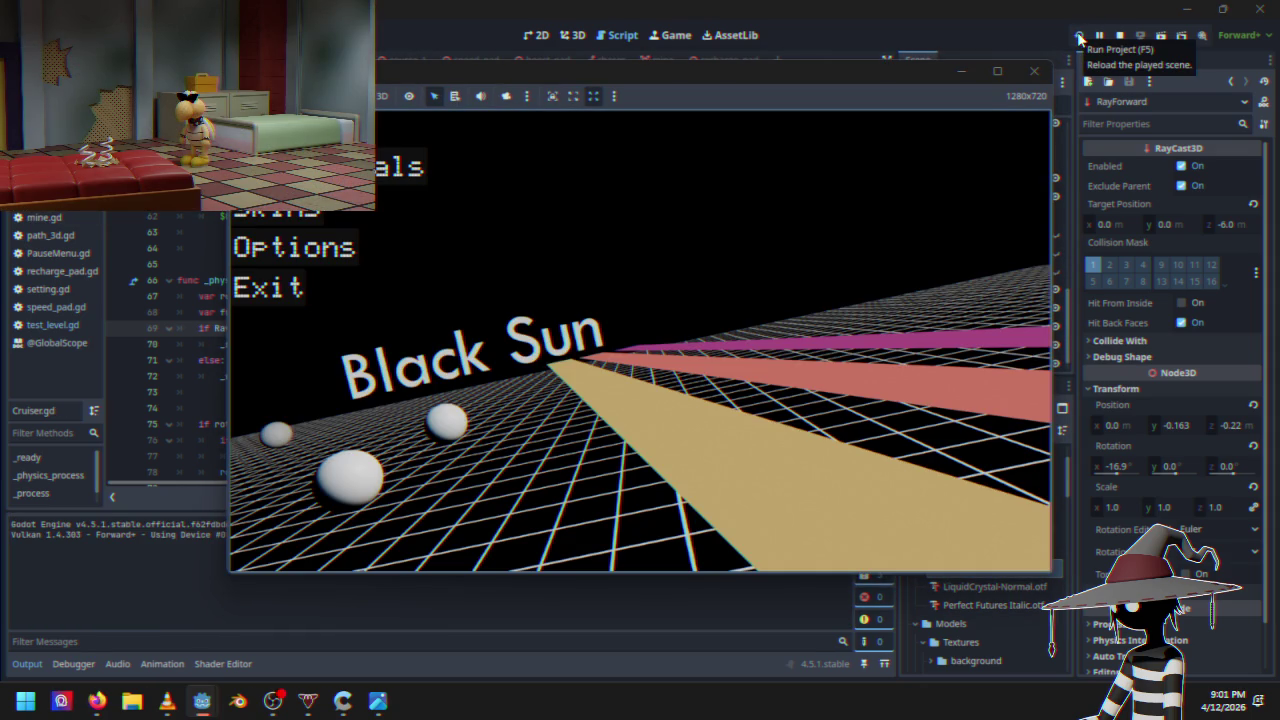
{"action": "key", "text": "Return"}
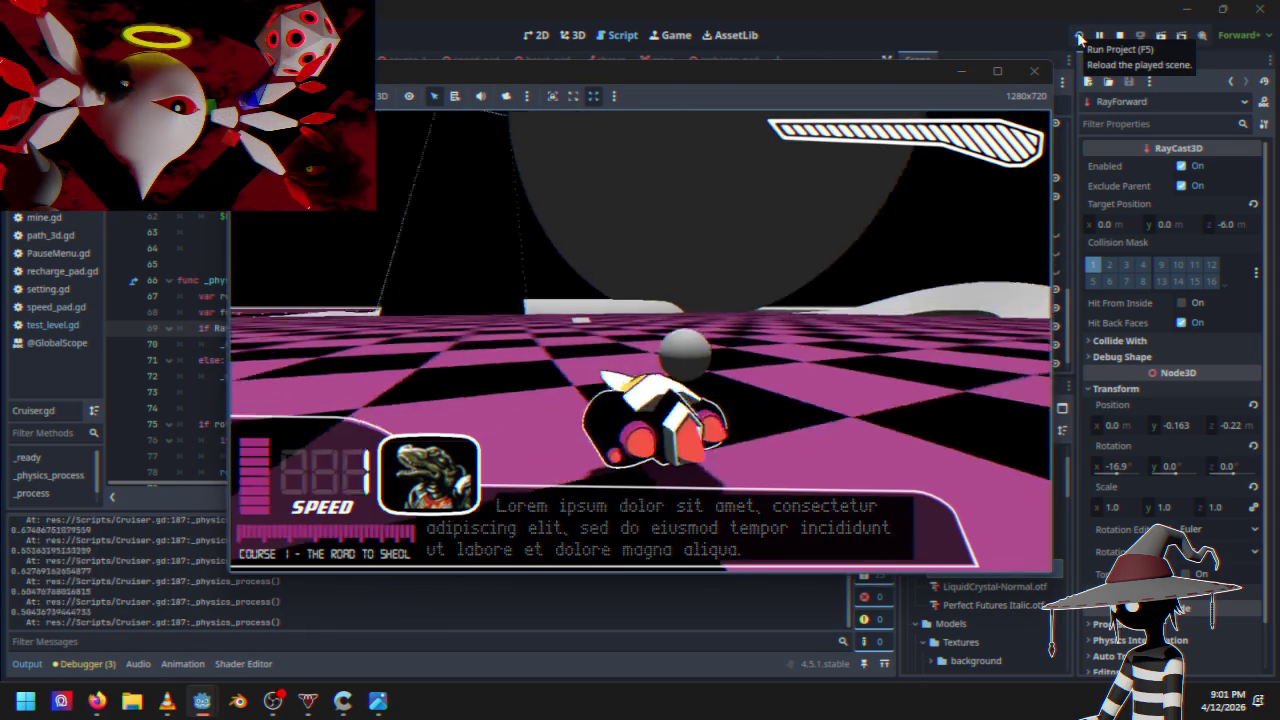
{"action": "key", "text": "w"}
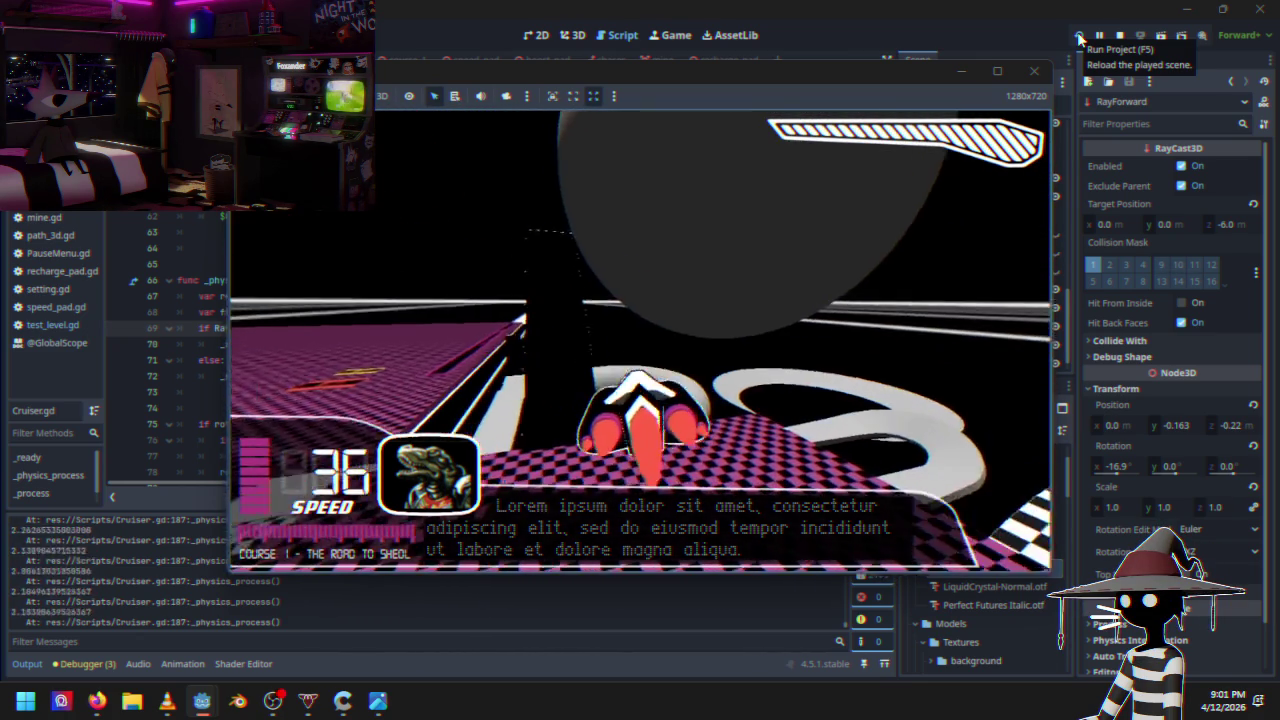
{"action": "key", "text": "Escape"}
{"action": "key", "text": "Down"}
{"action": "key", "text": "Down"}
{"action": "key", "text": "Down"}
{"action": "key", "text": "Return"}
{"action": "scroll", "coordinate": [541, 283], "scroll_direction": "down", "scroll_amount": 15}
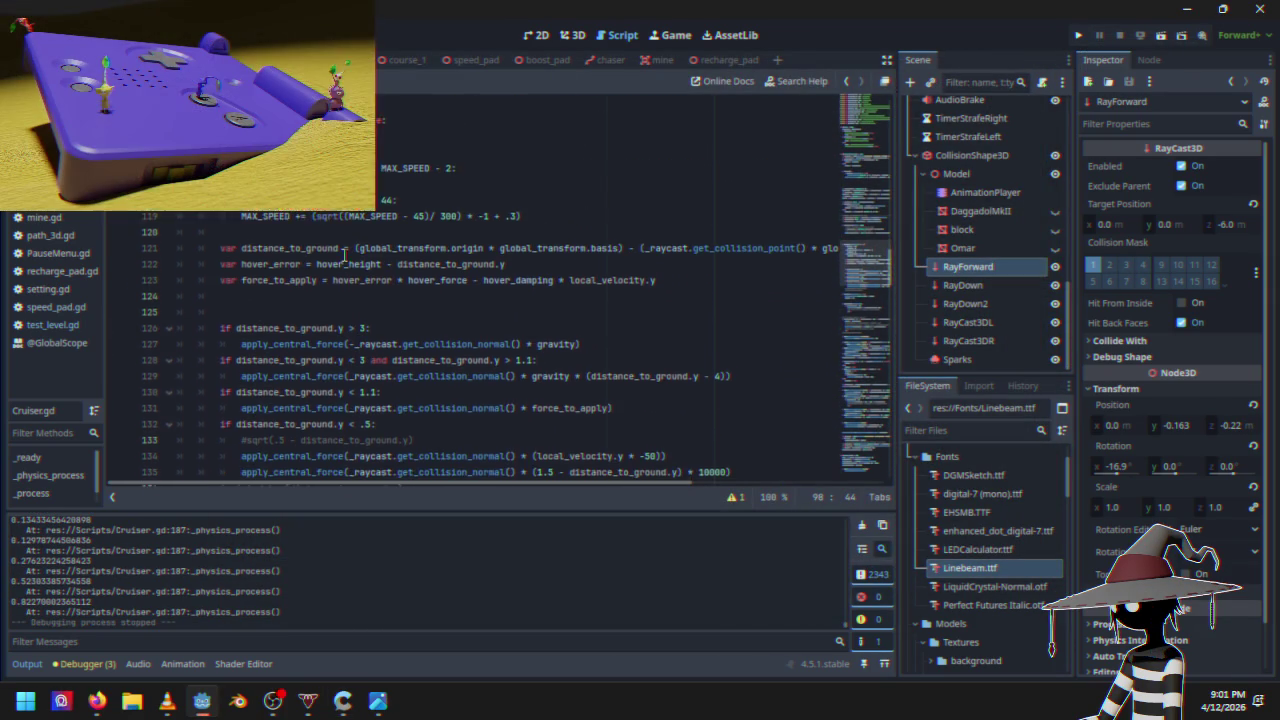
{"action": "scroll", "coordinate": [344, 258], "scroll_direction": "down", "scroll_amount": 3}
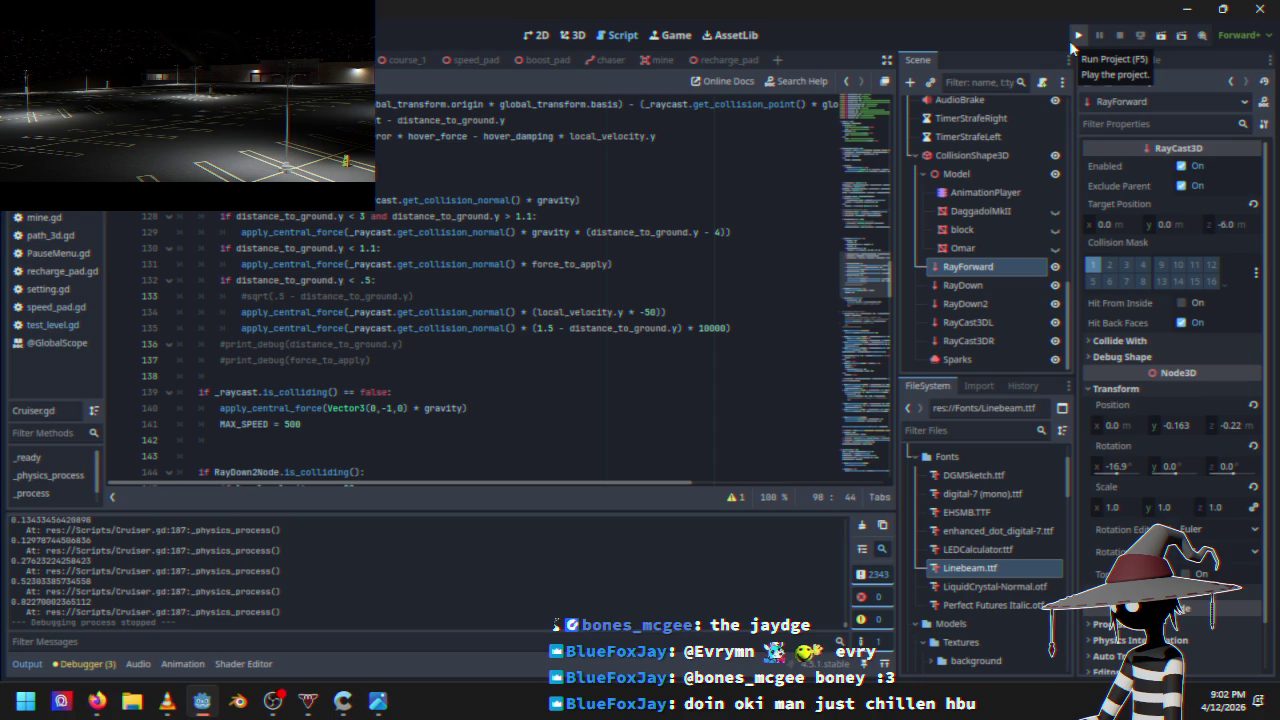
{"action": "left_click", "coordinate": [1076, 38]}
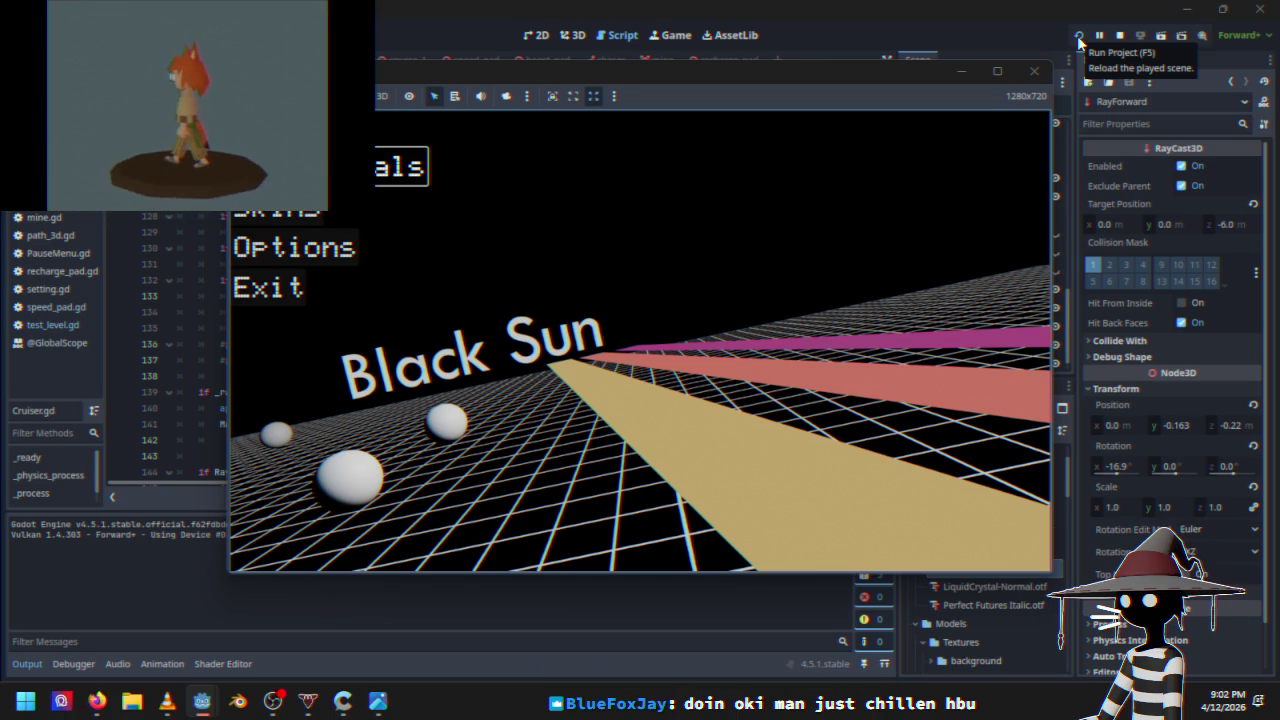
{"action": "key", "text": "Return"}
{"action": "key", "text": "w"}
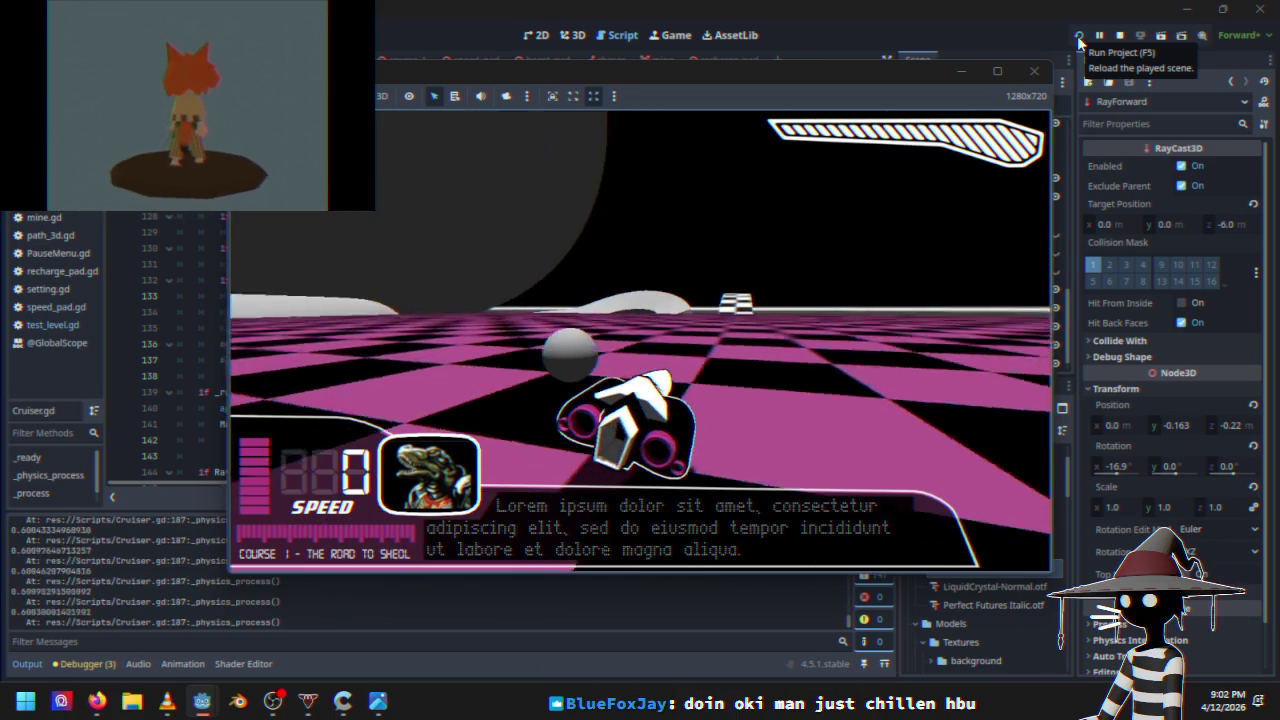
{"action": "key", "text": "d"}
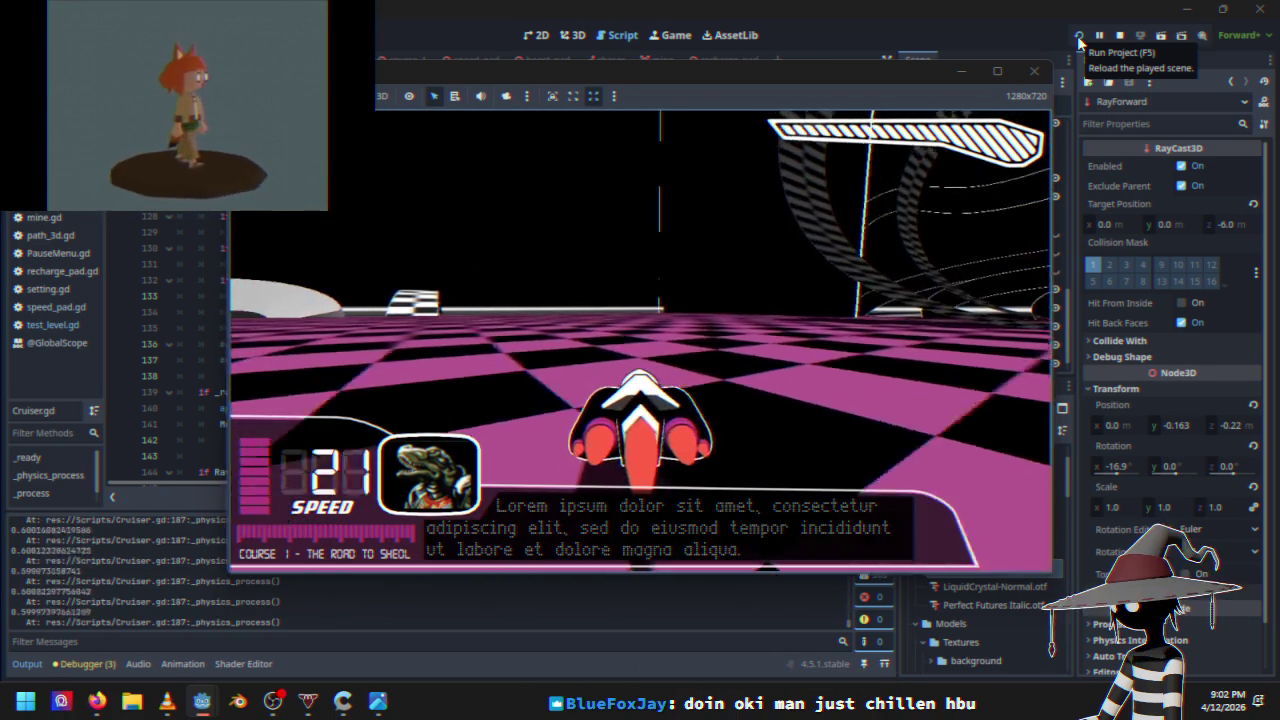
{"action": "key", "text": "w"}
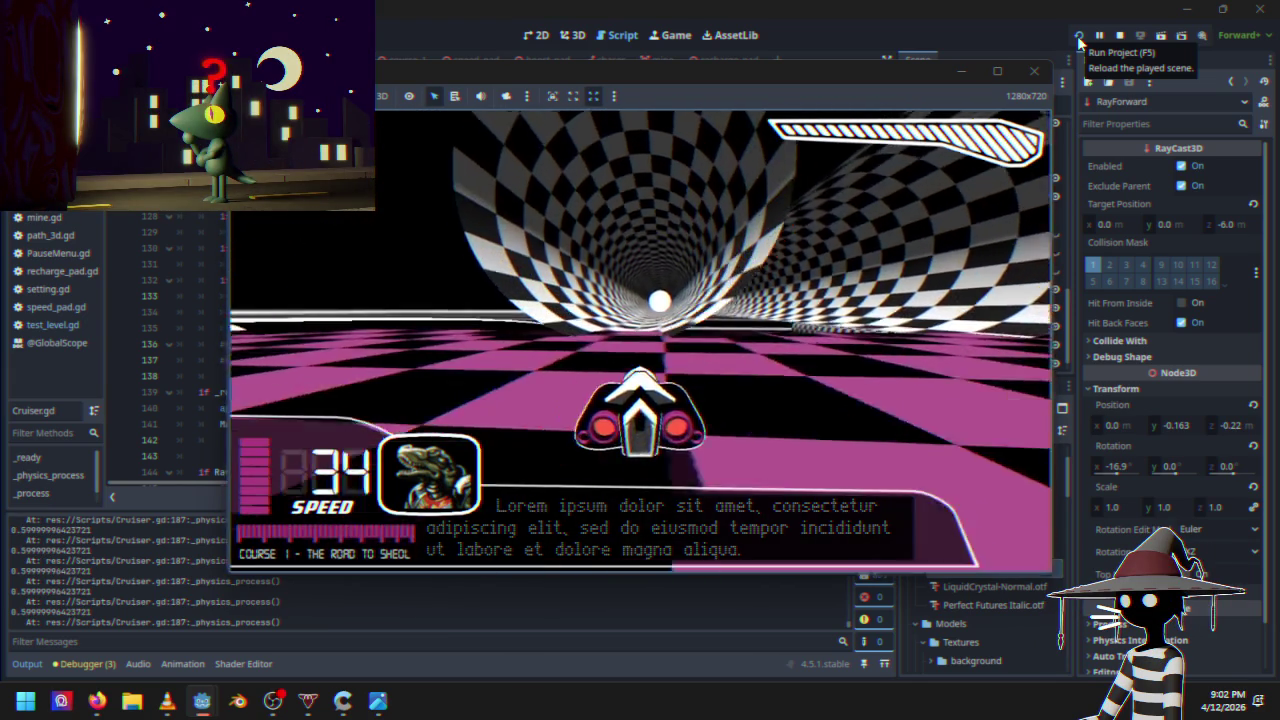
{"action": "key", "text": "w"}
{"action": "key", "text": "w"}
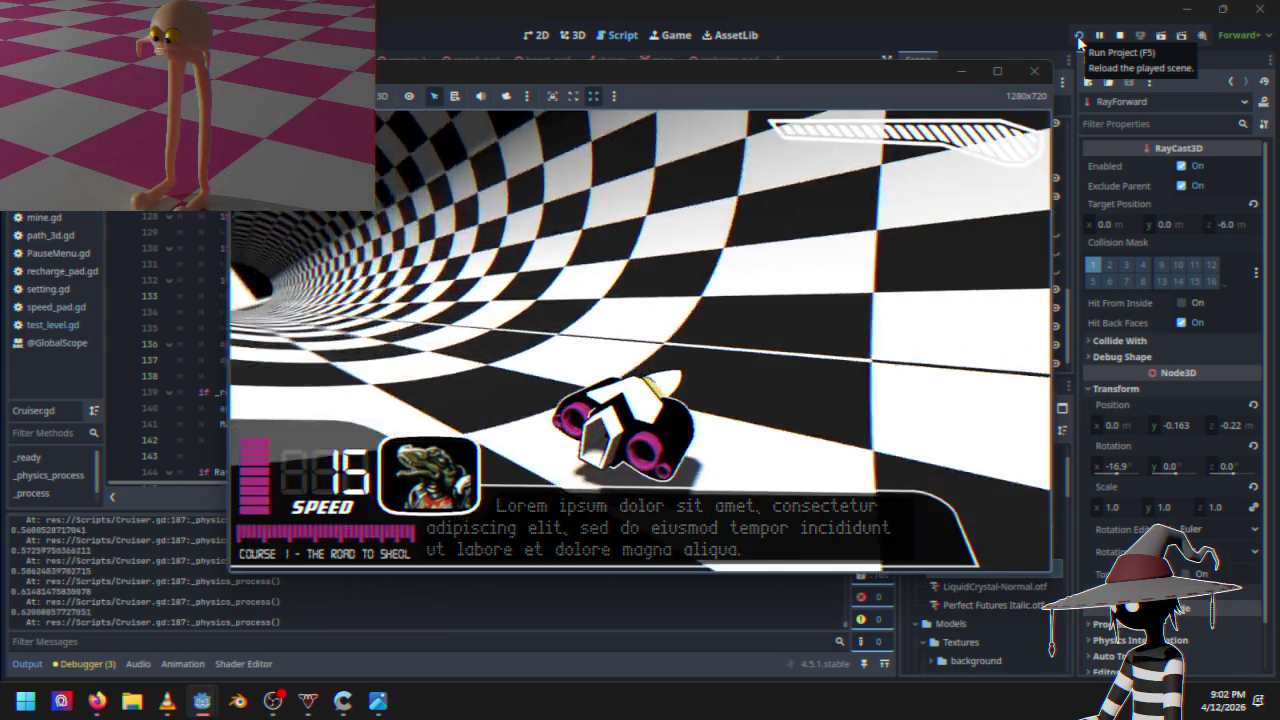
{"action": "key", "text": "w"}
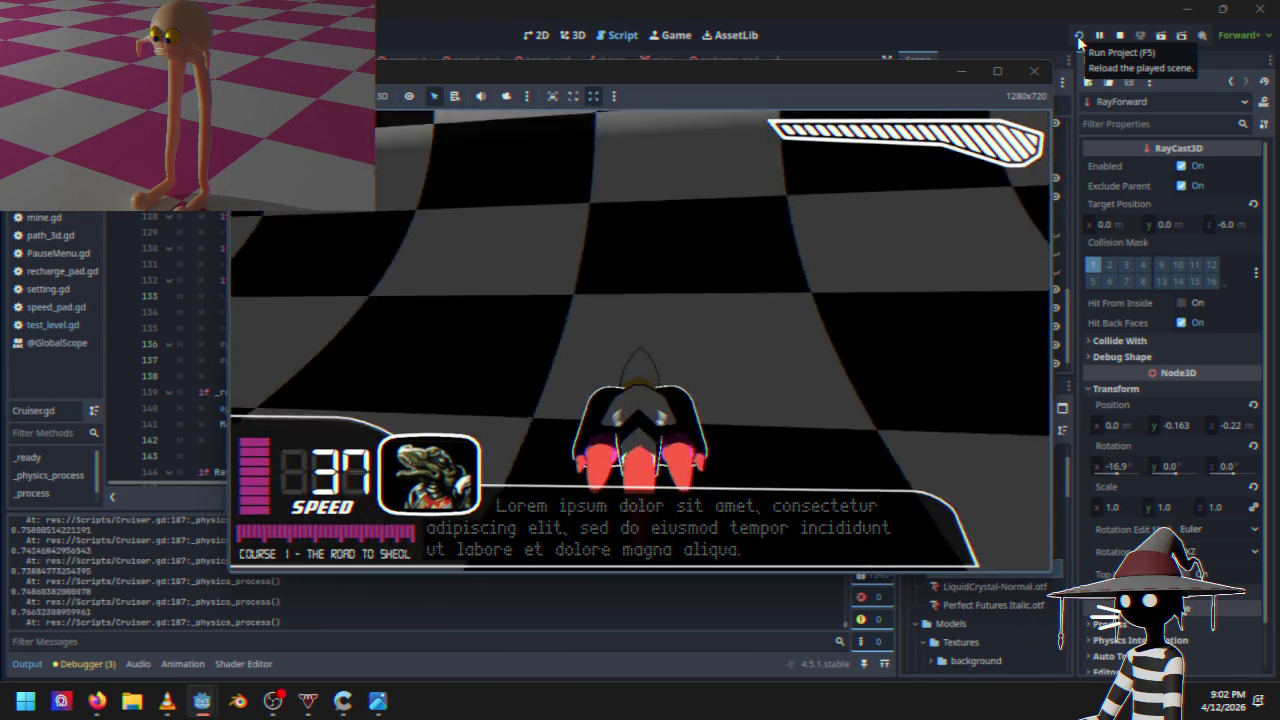
{"action": "key", "text": "w"}
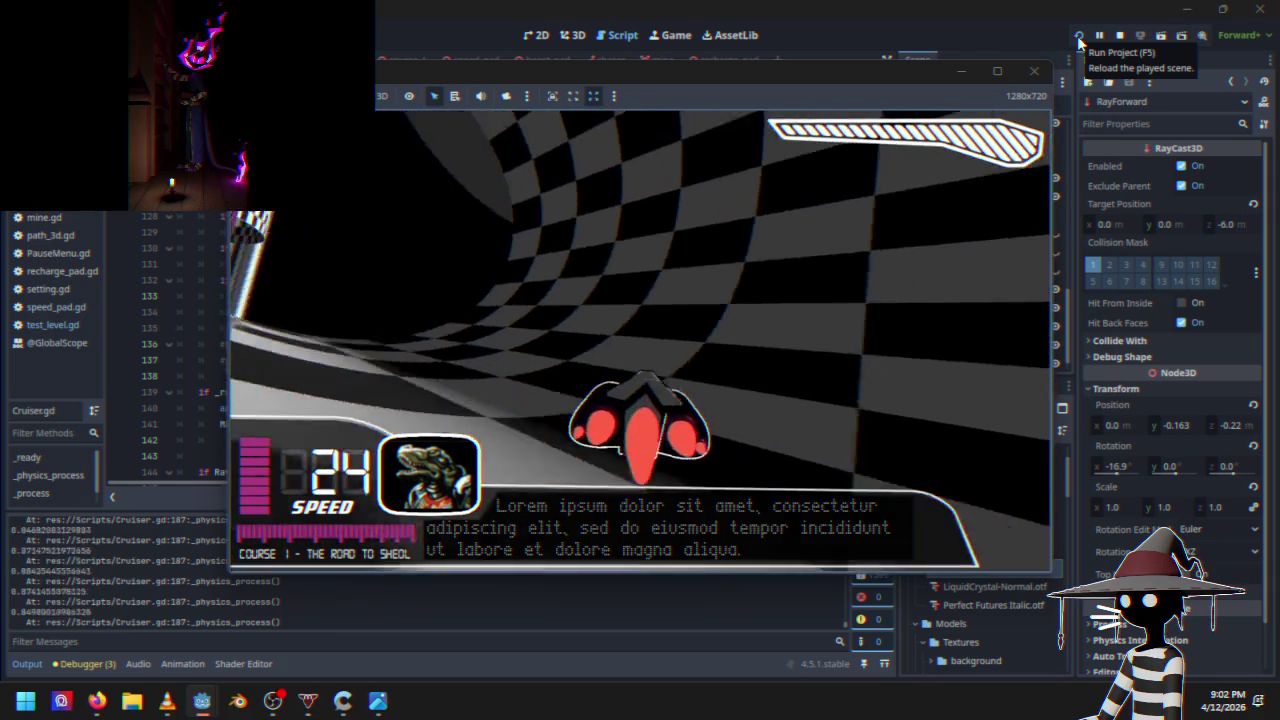
{"action": "key", "text": "w"}
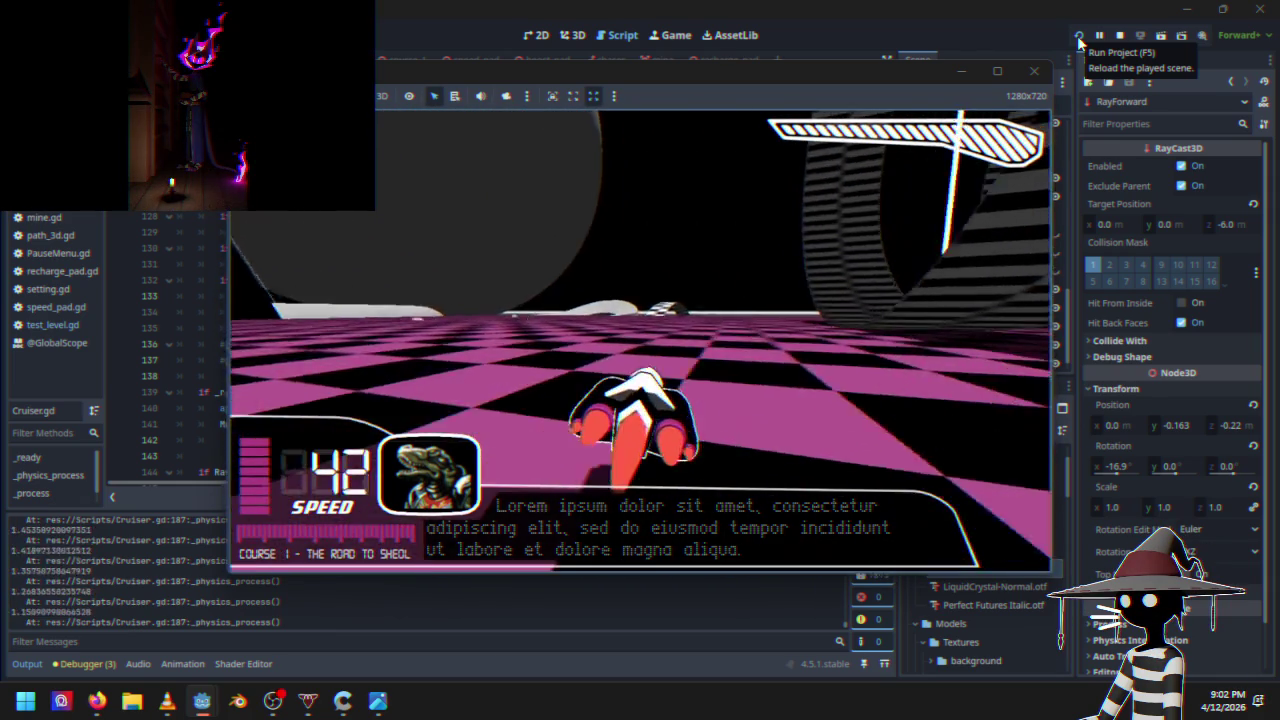
{"action": "key", "text": "w"}
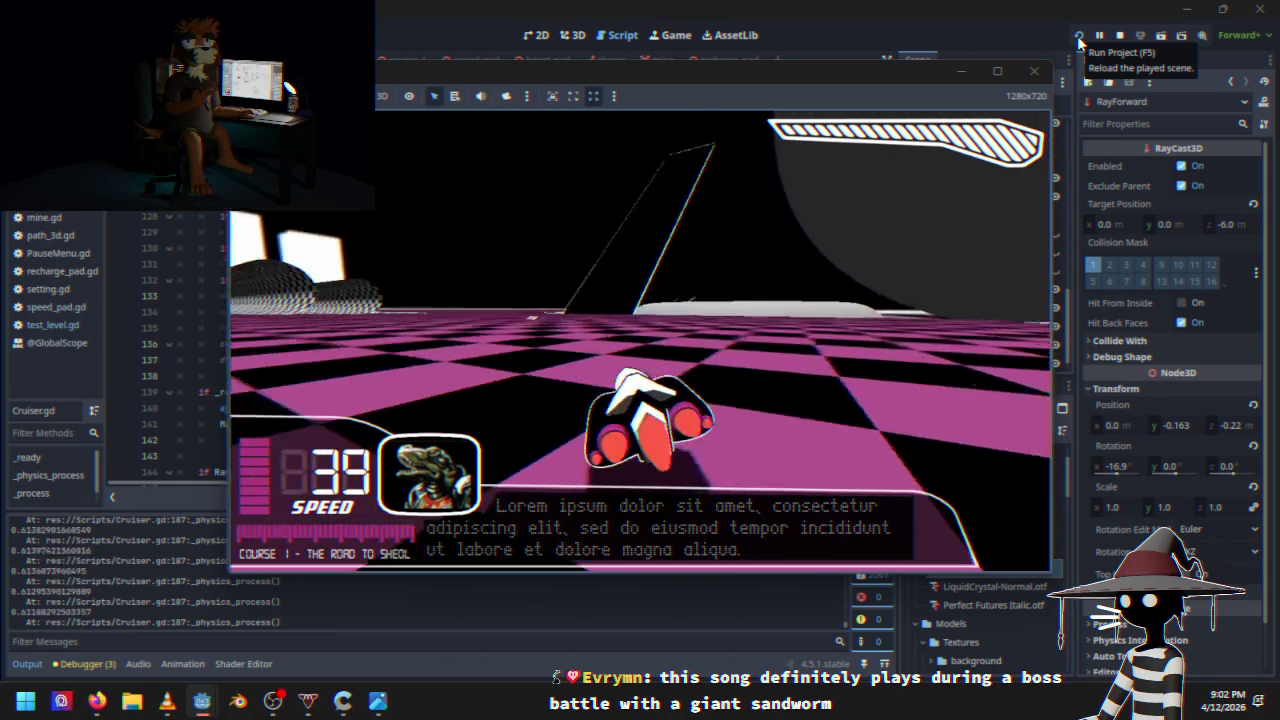
{"action": "key", "text": "d"}
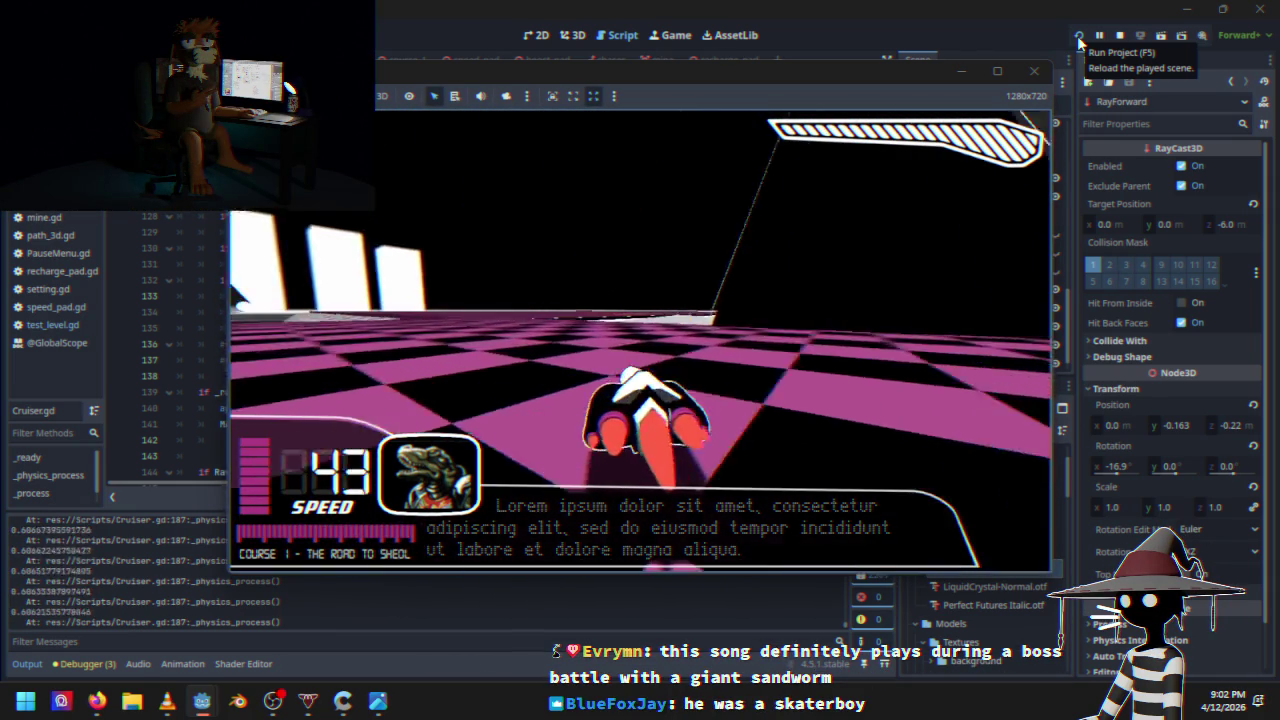
{"action": "key", "text": "w"}
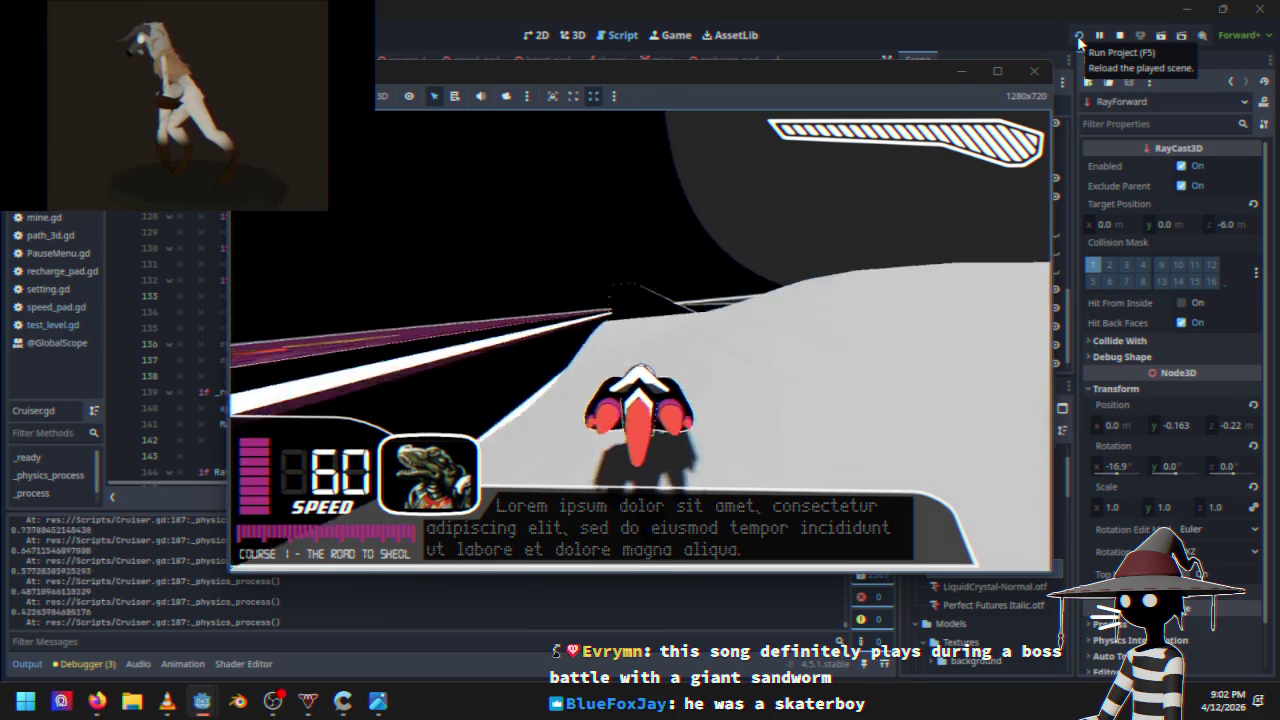
{"action": "key", "text": "w"}
{"action": "key", "text": "w"}
{"action": "key", "text": "w"}
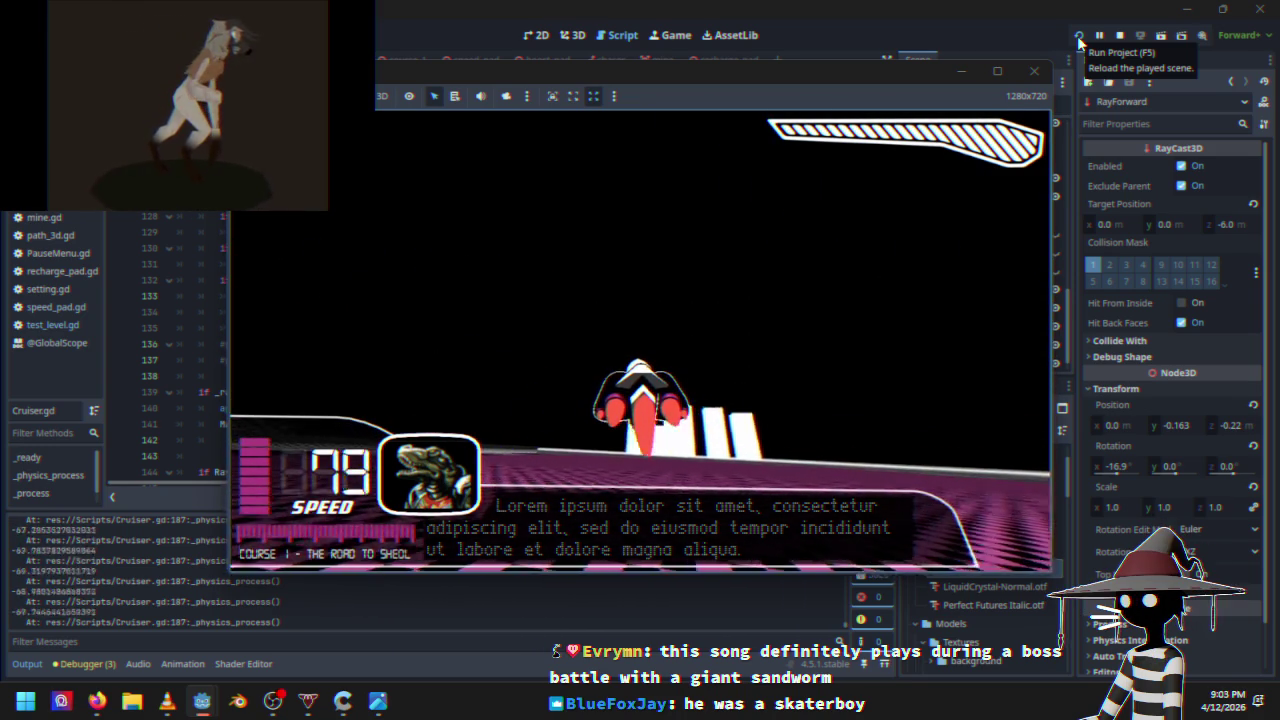
{"action": "key", "text": "w"}
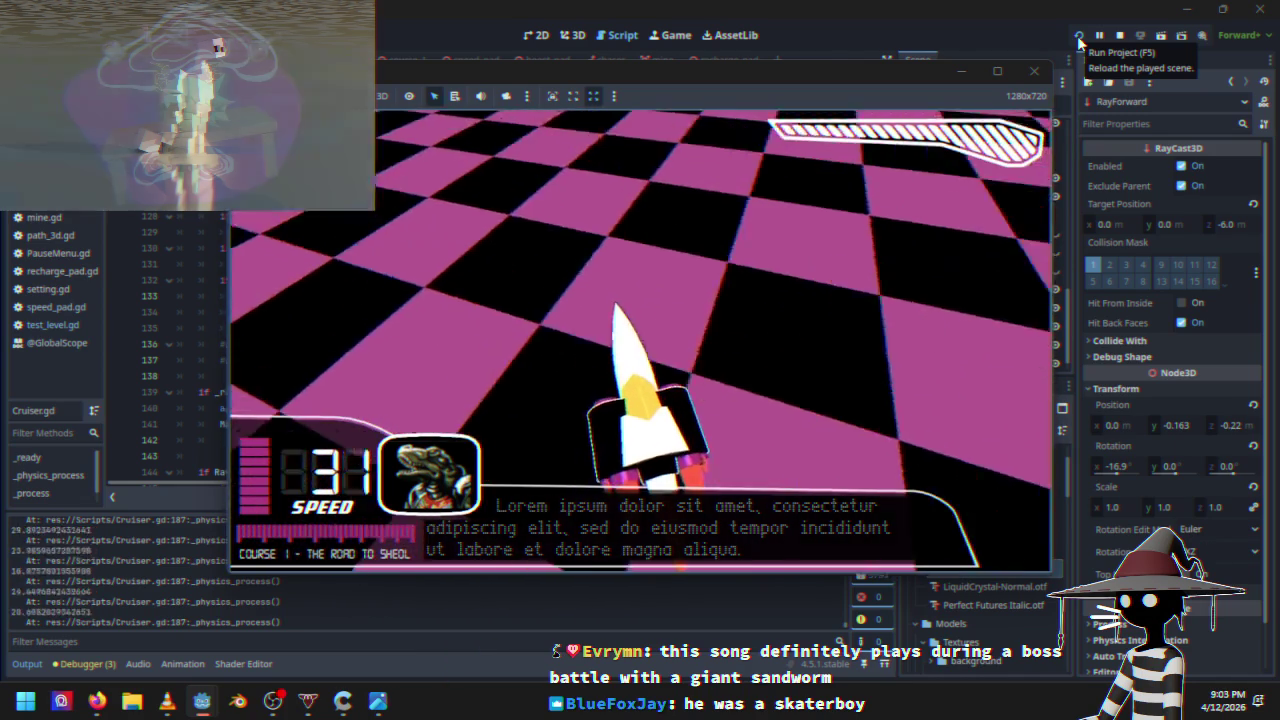
{"action": "key", "text": "w"}
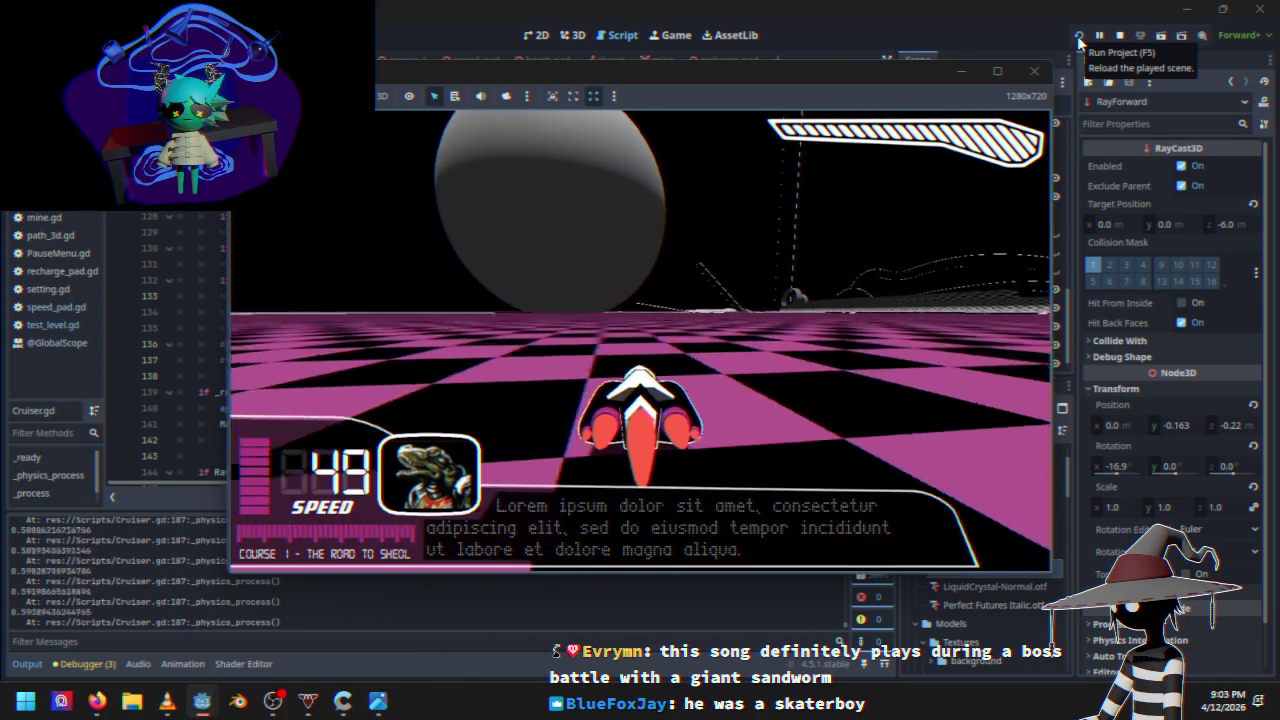
{"action": "key", "text": "w"}
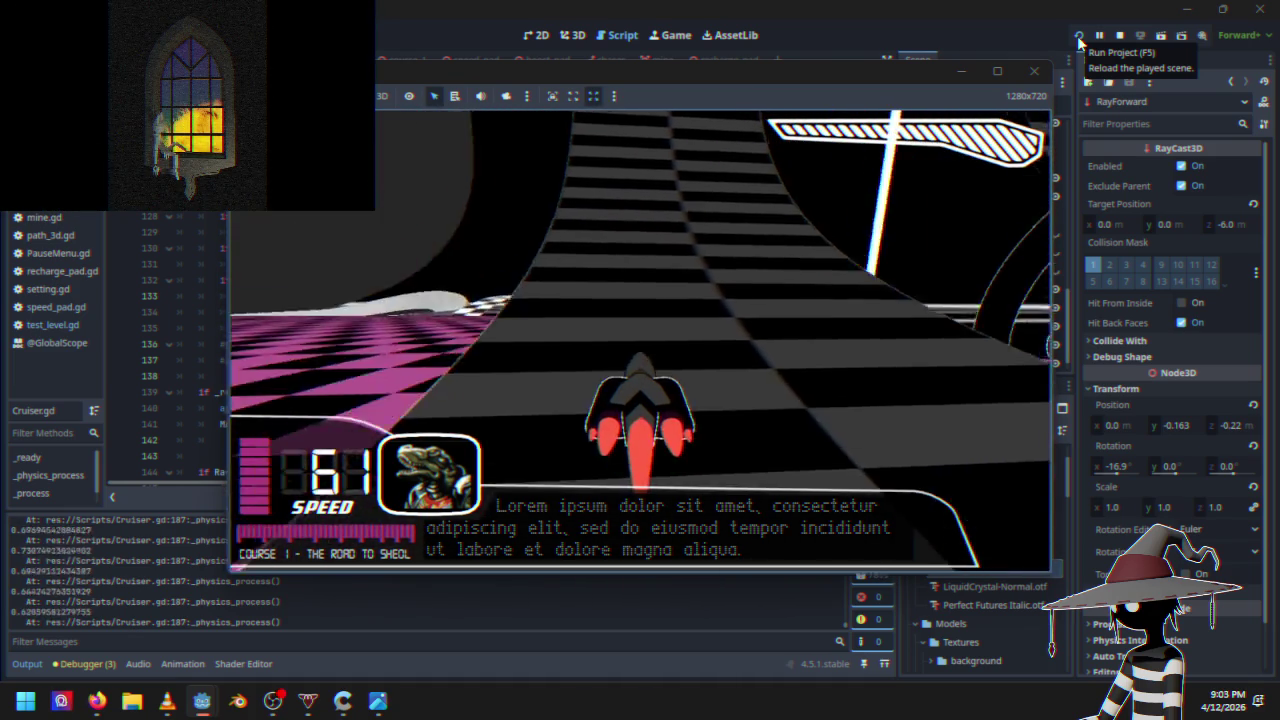
{"action": "key", "text": "Escape"}
{"action": "key", "text": "Down"}
{"action": "key", "text": "Down"}
{"action": "key", "text": "Return"}
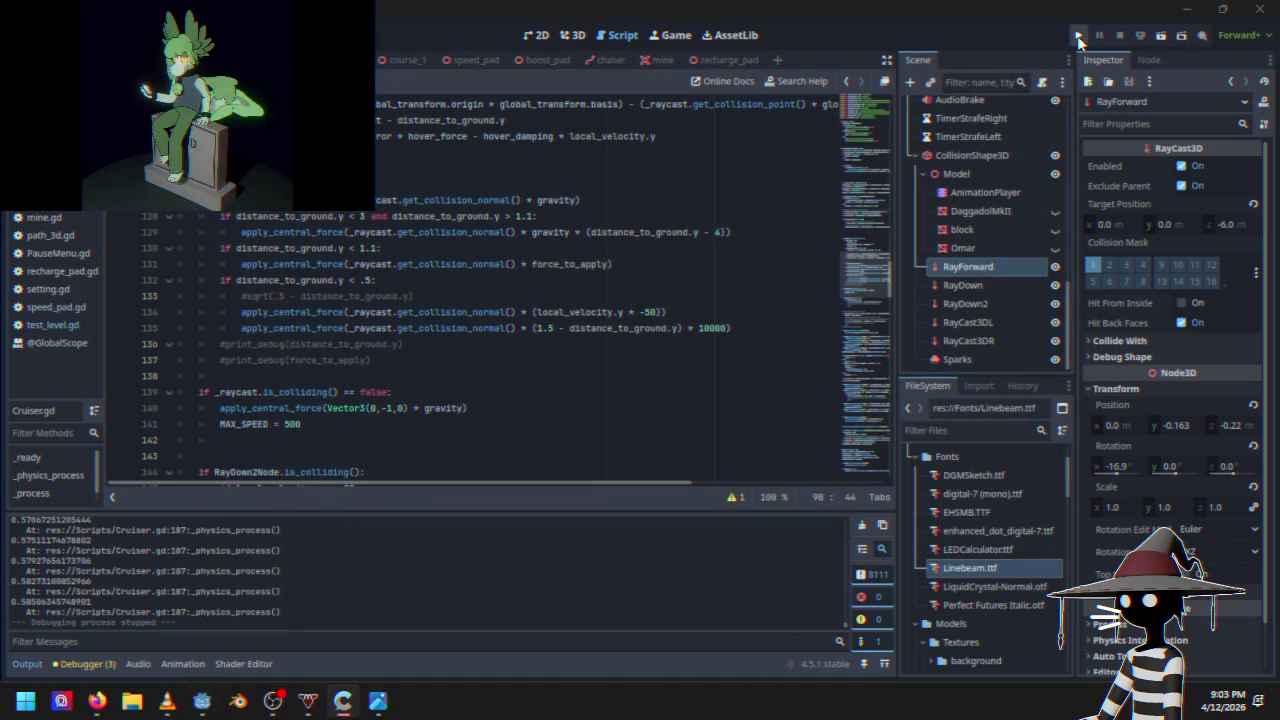
{"action": "left_click", "coordinate": [426, 408]}
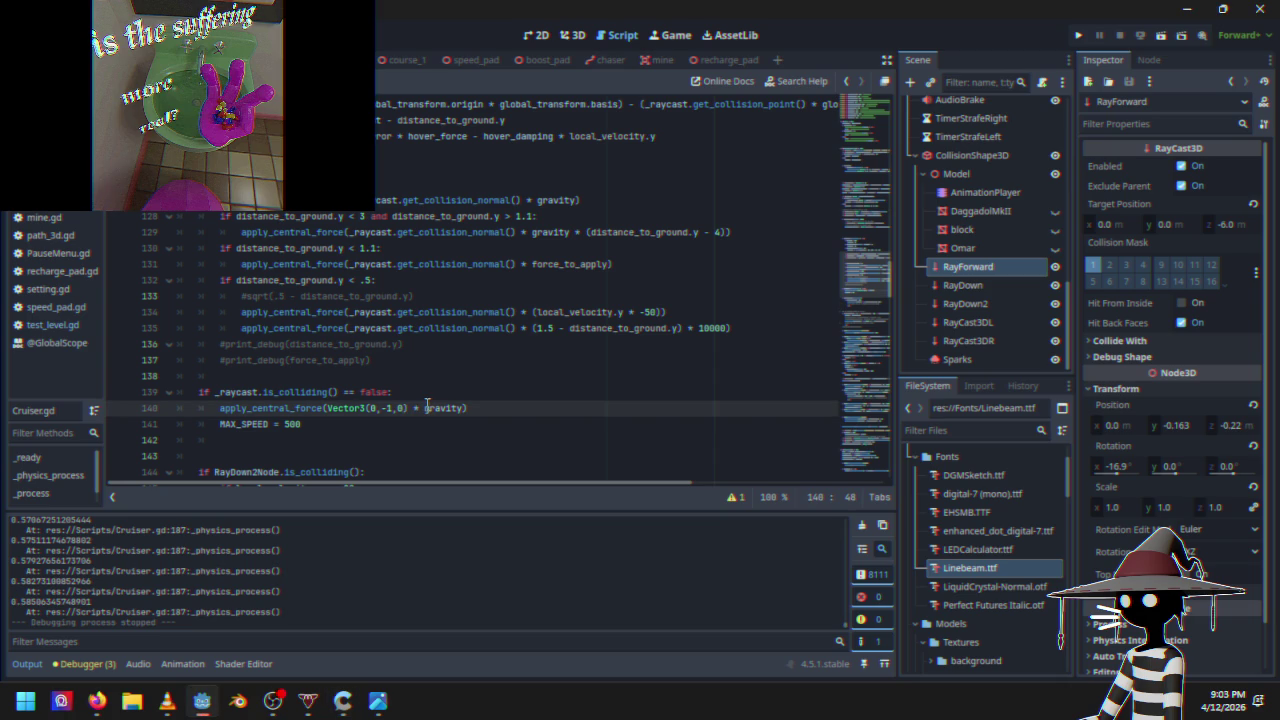
{"action": "scroll", "coordinate": [383, 378], "scroll_direction": "down", "scroll_amount": 7}
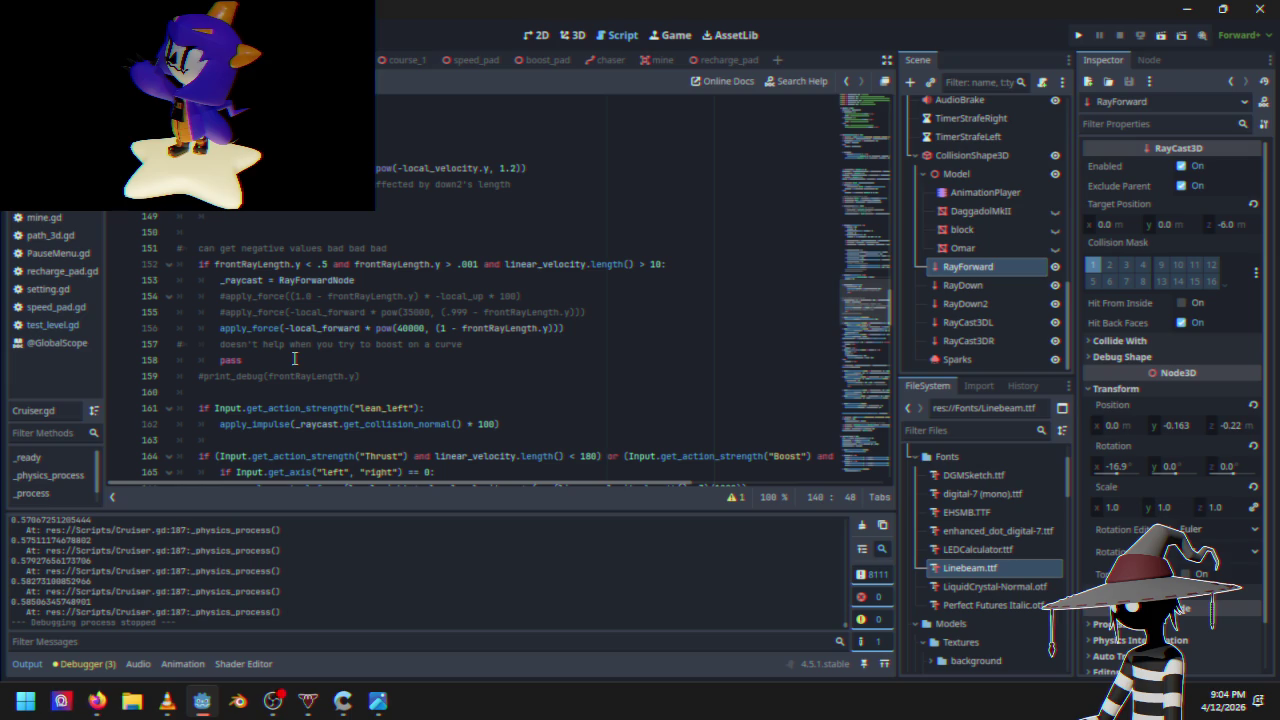
{"action": "left_click", "coordinate": [445, 330]}
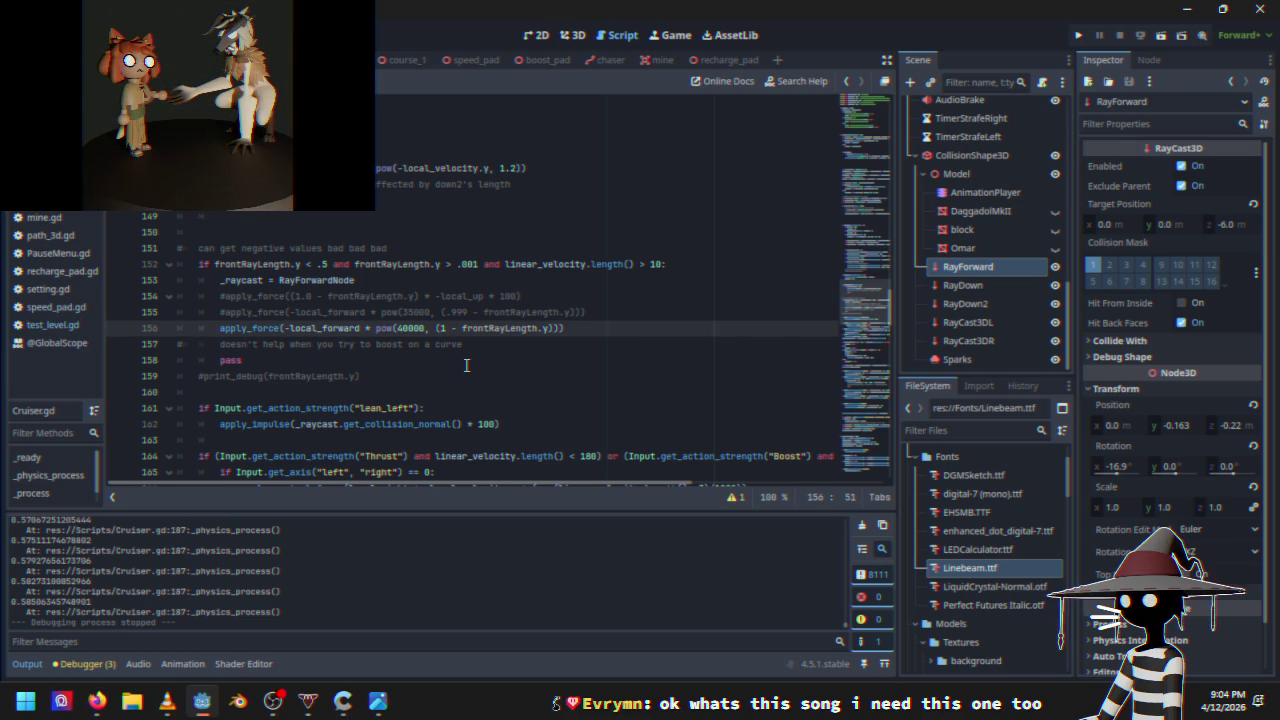
{"action": "type", "text": "."}
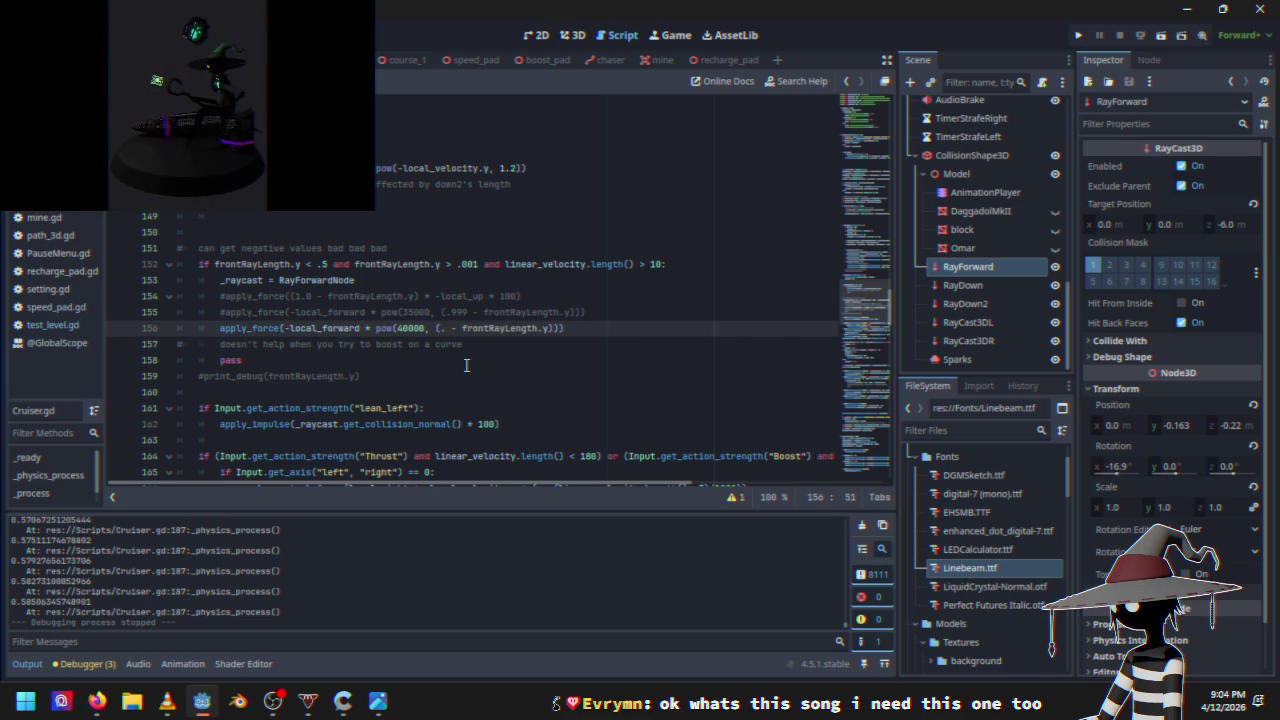
{"action": "key", "text": "BackSpace"}
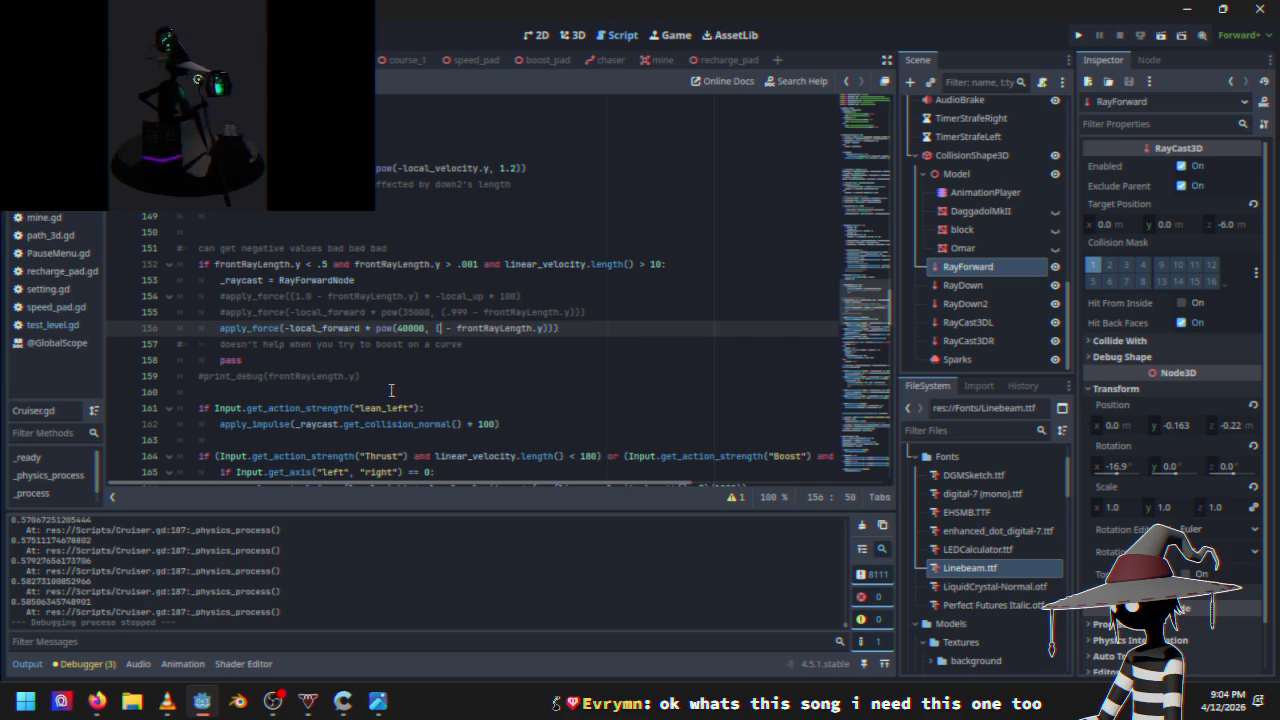
{"action": "type", "text": "1"}
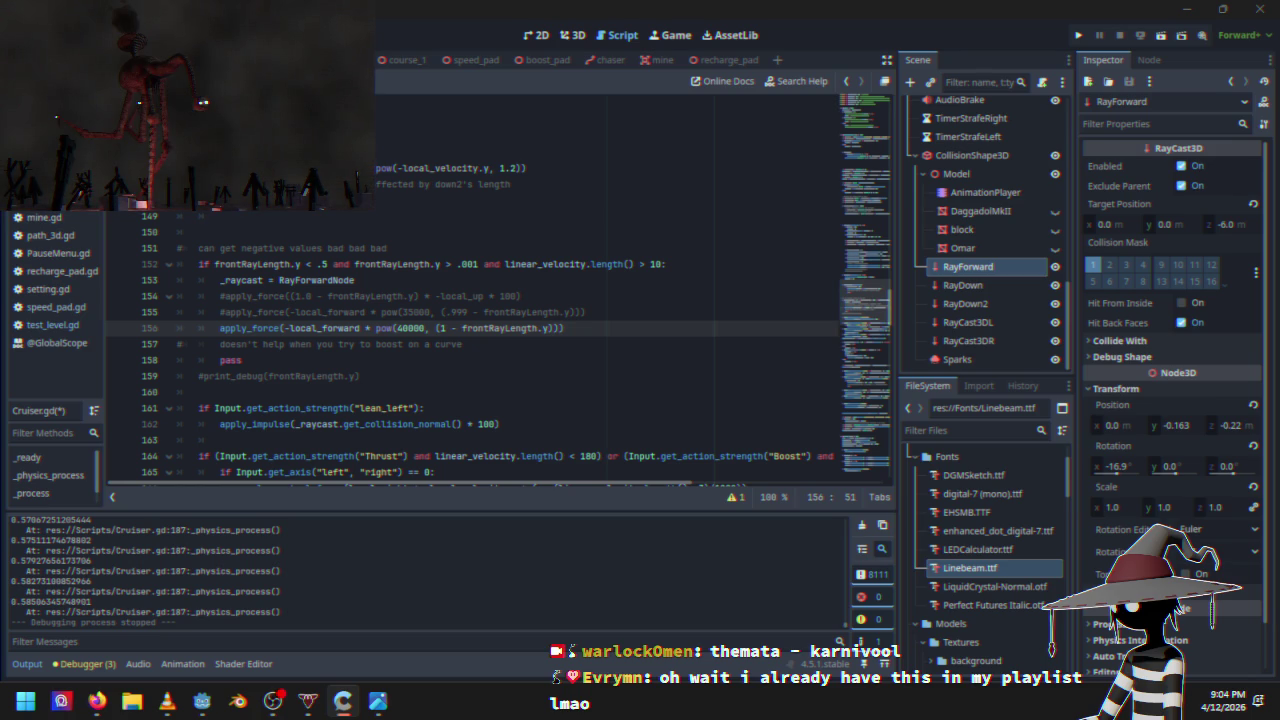
{"action": "left_click", "coordinate": [594, 331]}
{"action": "left_click", "coordinate": [1086, 36]}
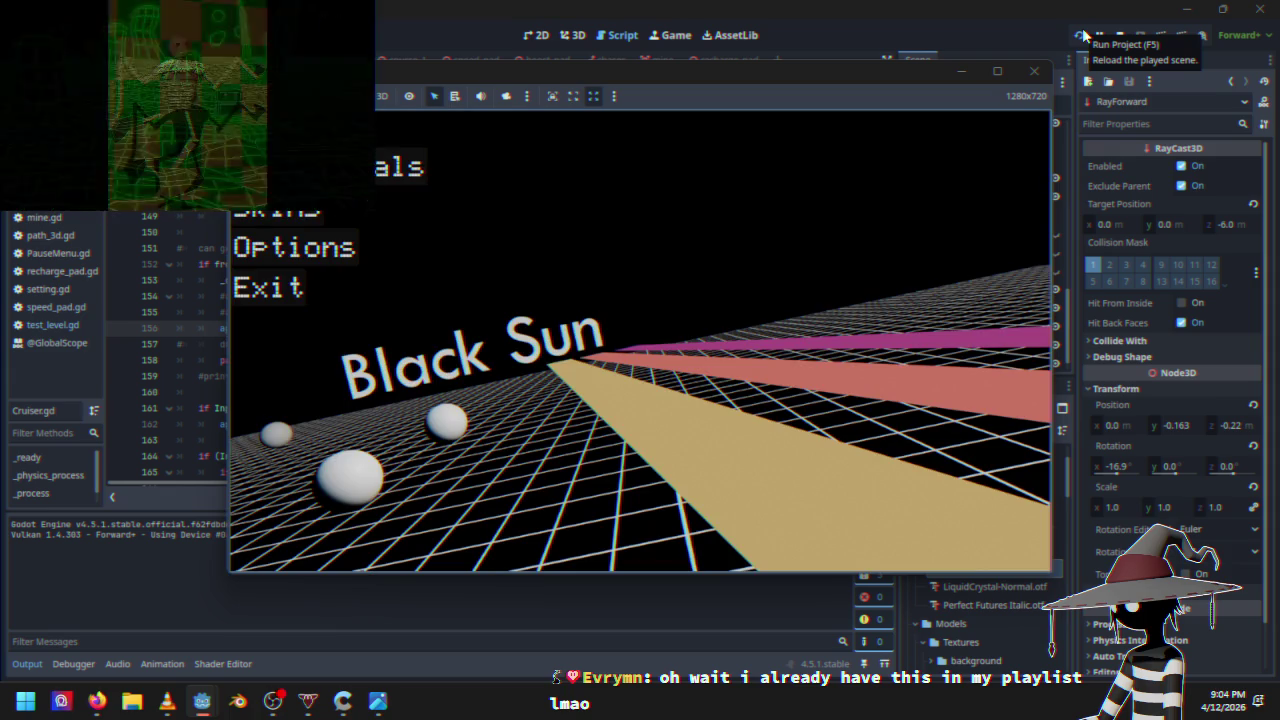
{"action": "key", "text": "Return"}
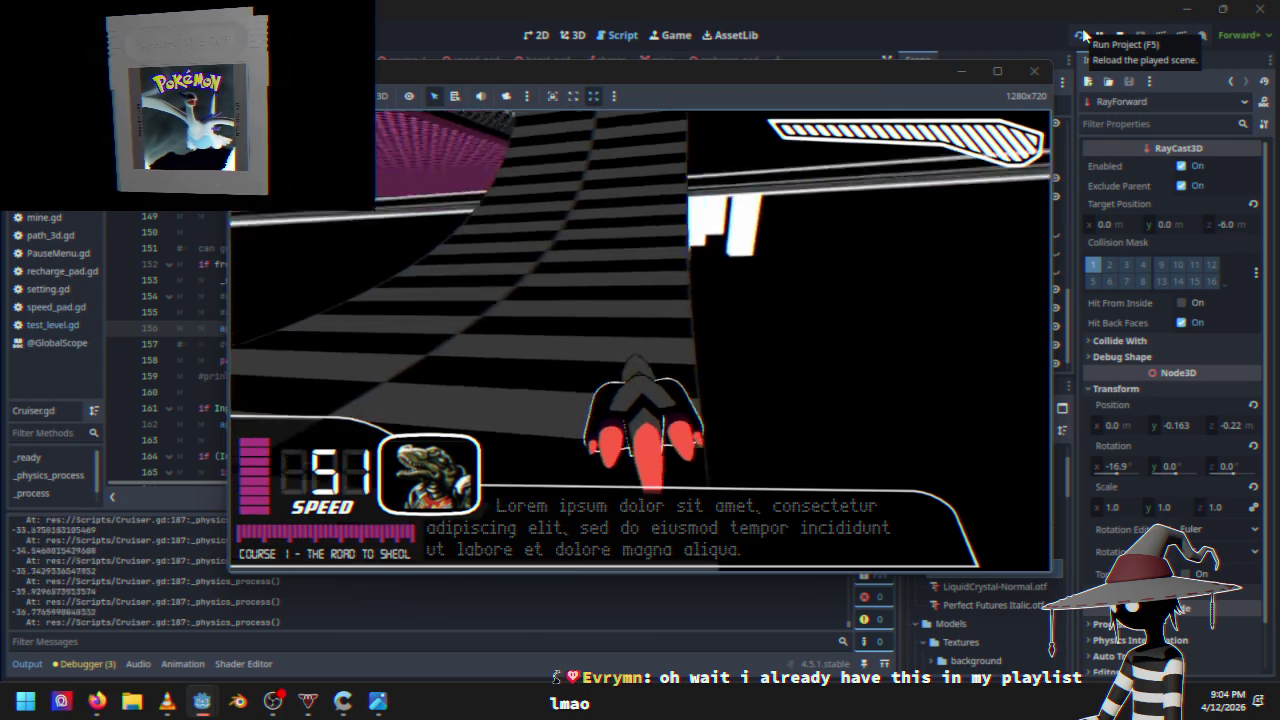
{"action": "key", "text": "Escape"}
{"action": "key", "text": "Down"}
{"action": "key", "text": "Down"}
{"action": "key", "text": "Return"}
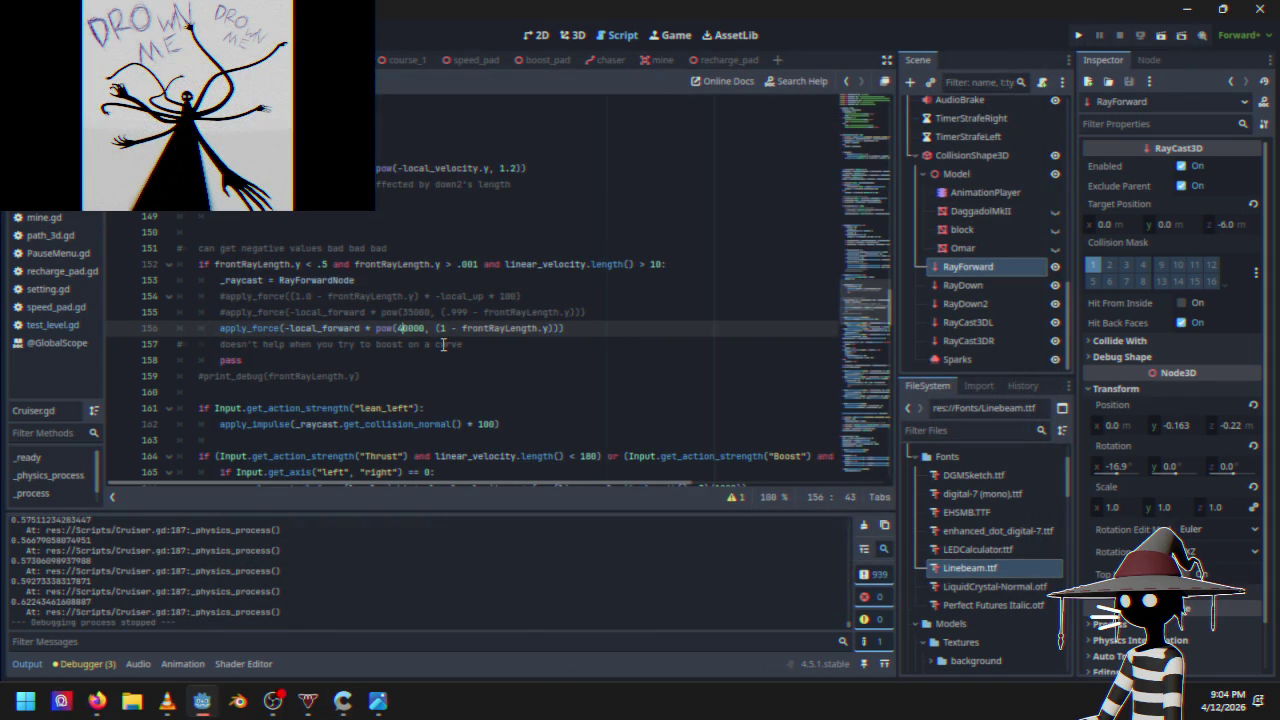
{"action": "double_click", "coordinate": [411, 328]}
{"action": "type", "text": "60000"}
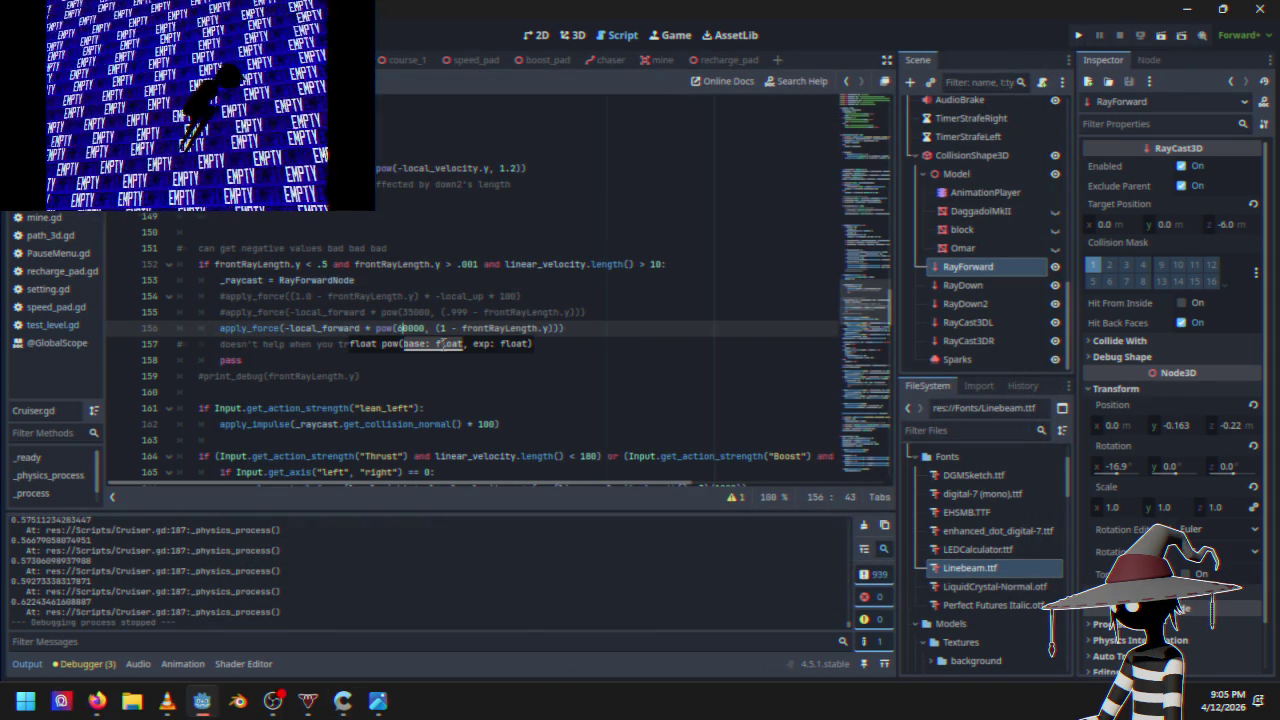
{"action": "left_click", "coordinate": [1078, 37]}
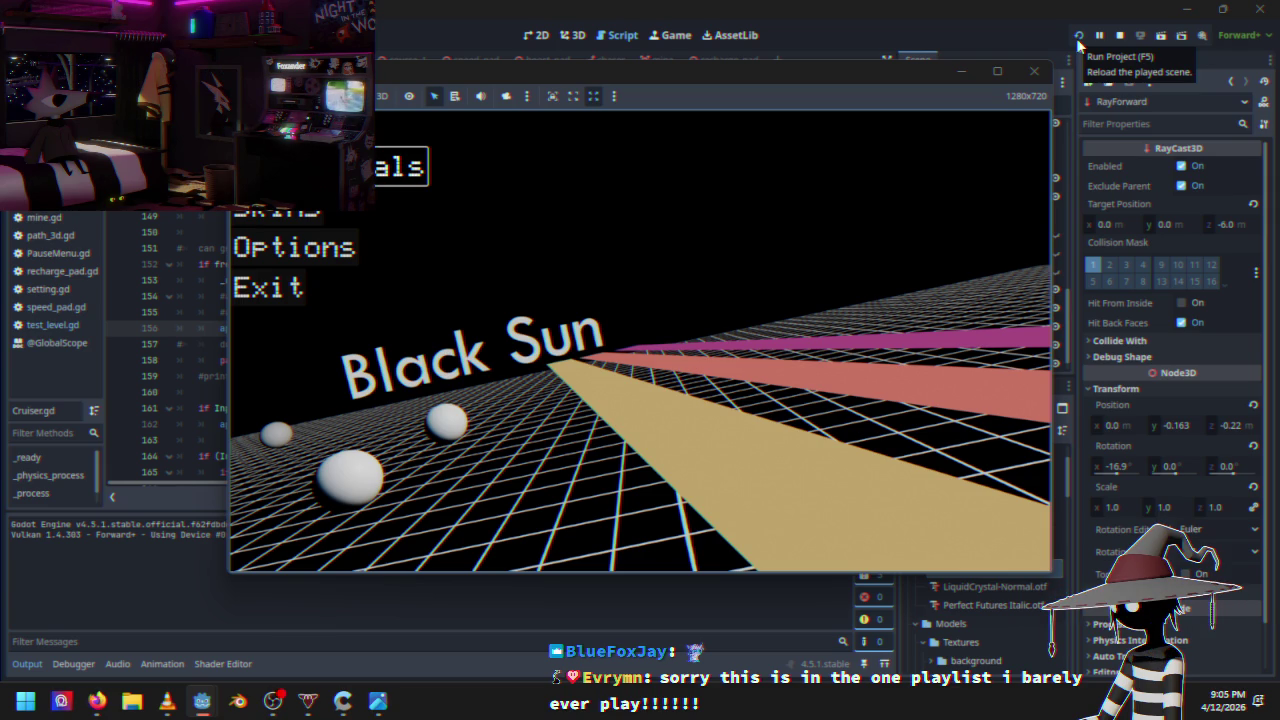
{"action": "key", "text": "Return"}
{"action": "key", "text": "w"}
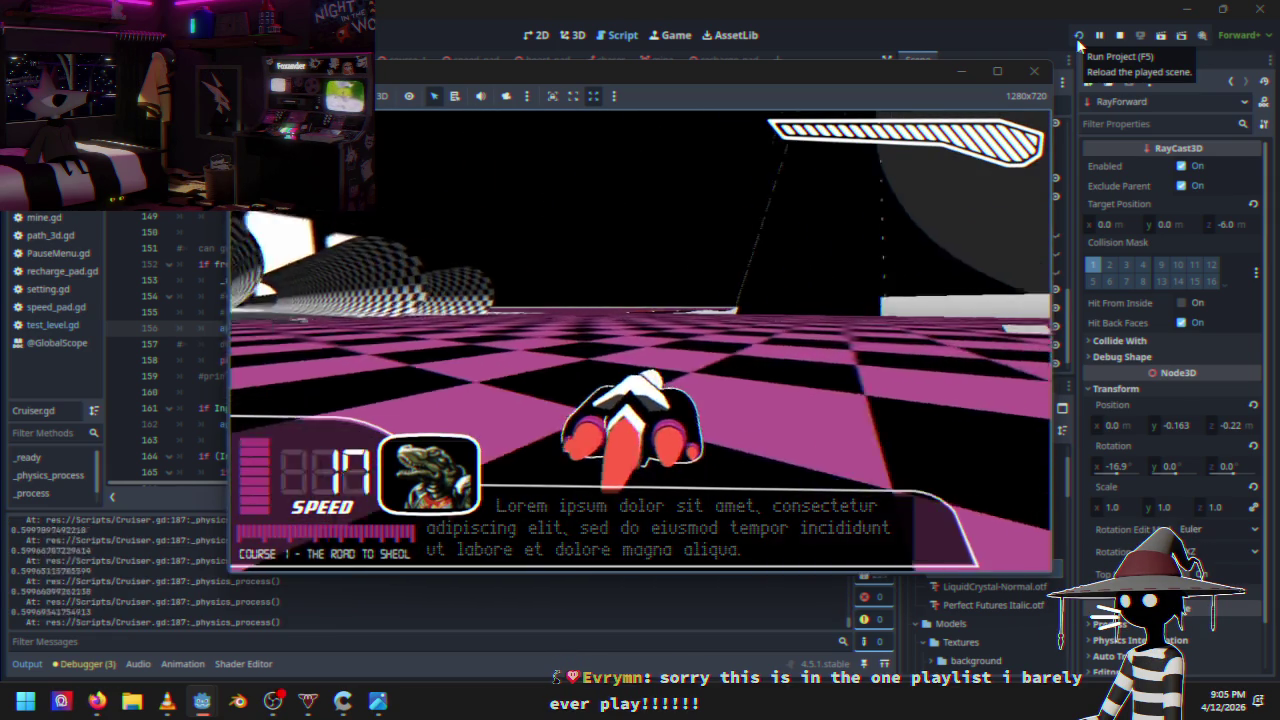
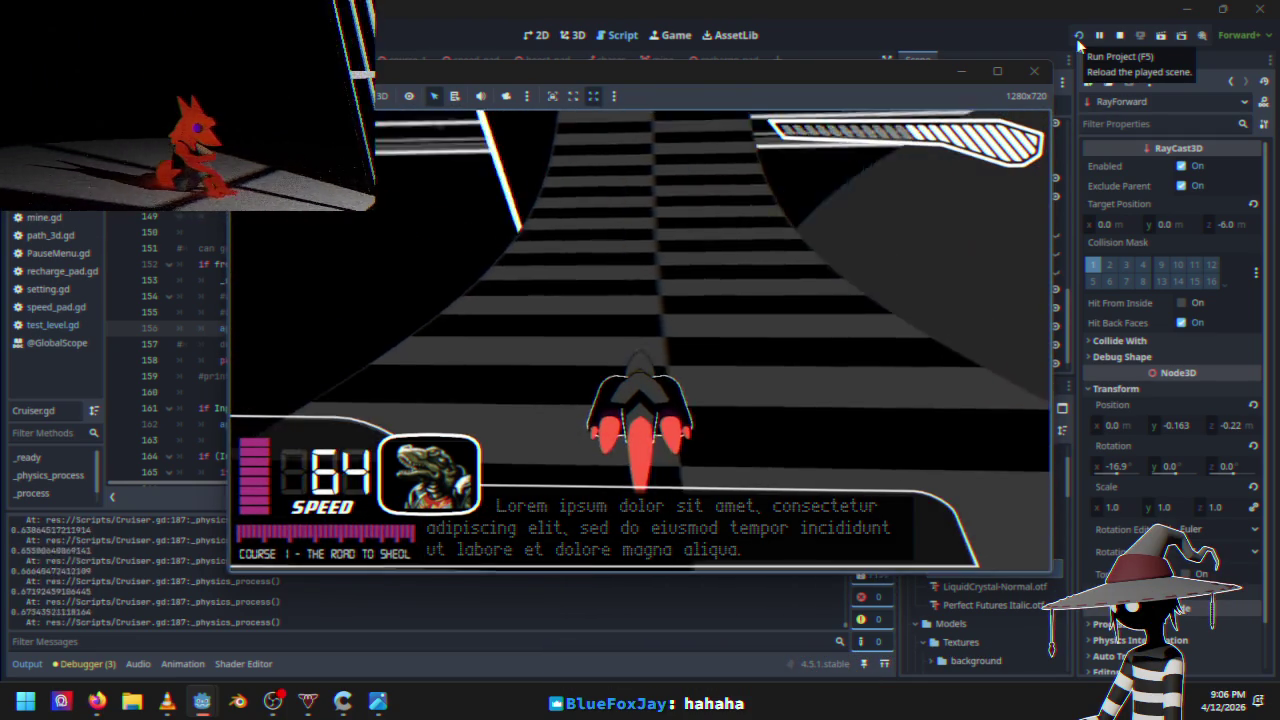
{"action": "key", "text": "Escape"}
{"action": "key", "text": "Down"}
{"action": "key", "text": "Down"}
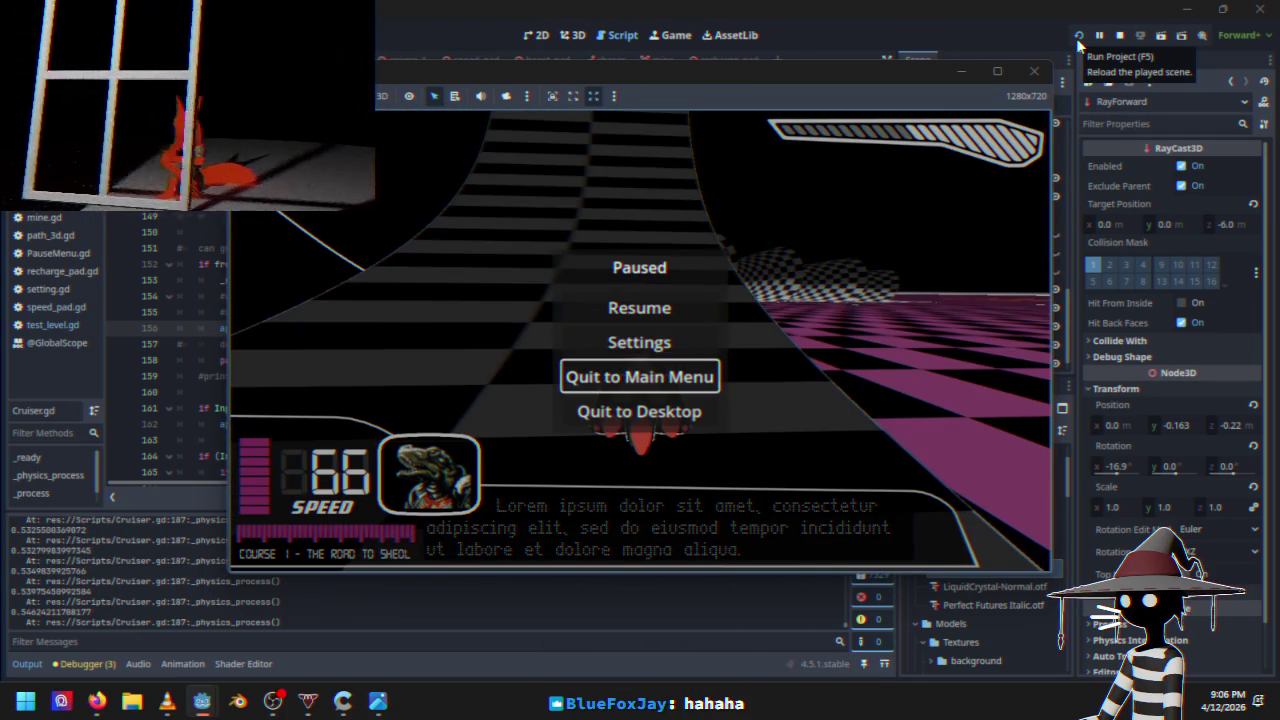
{"action": "key", "text": "Down"}
{"action": "key", "text": "Return"}
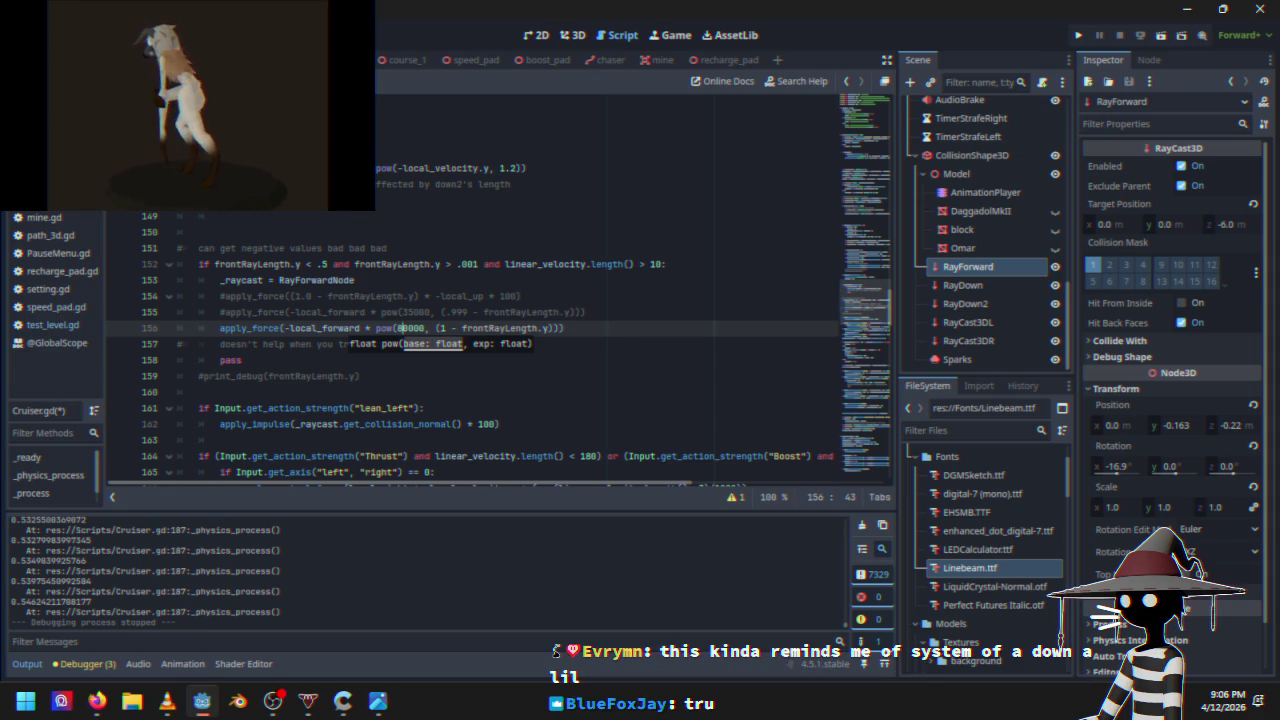
{"action": "left_click", "coordinate": [1078, 35]}
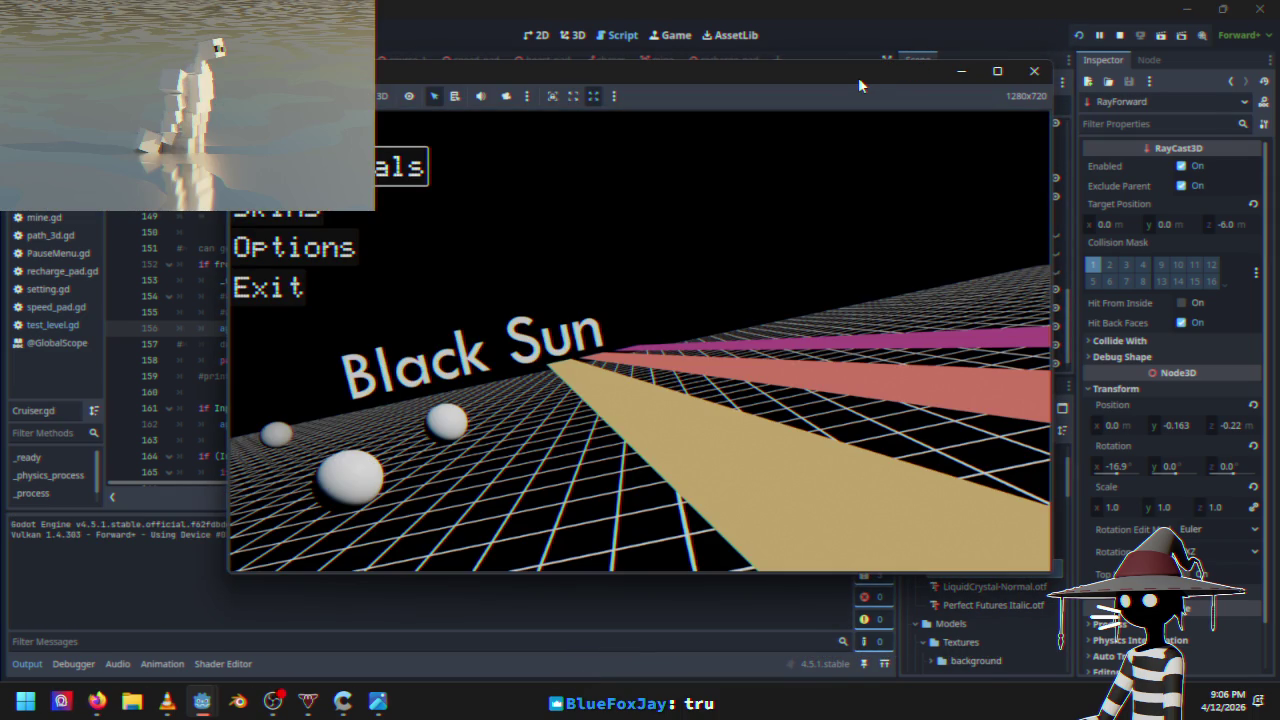
{"action": "key", "text": "Return"}
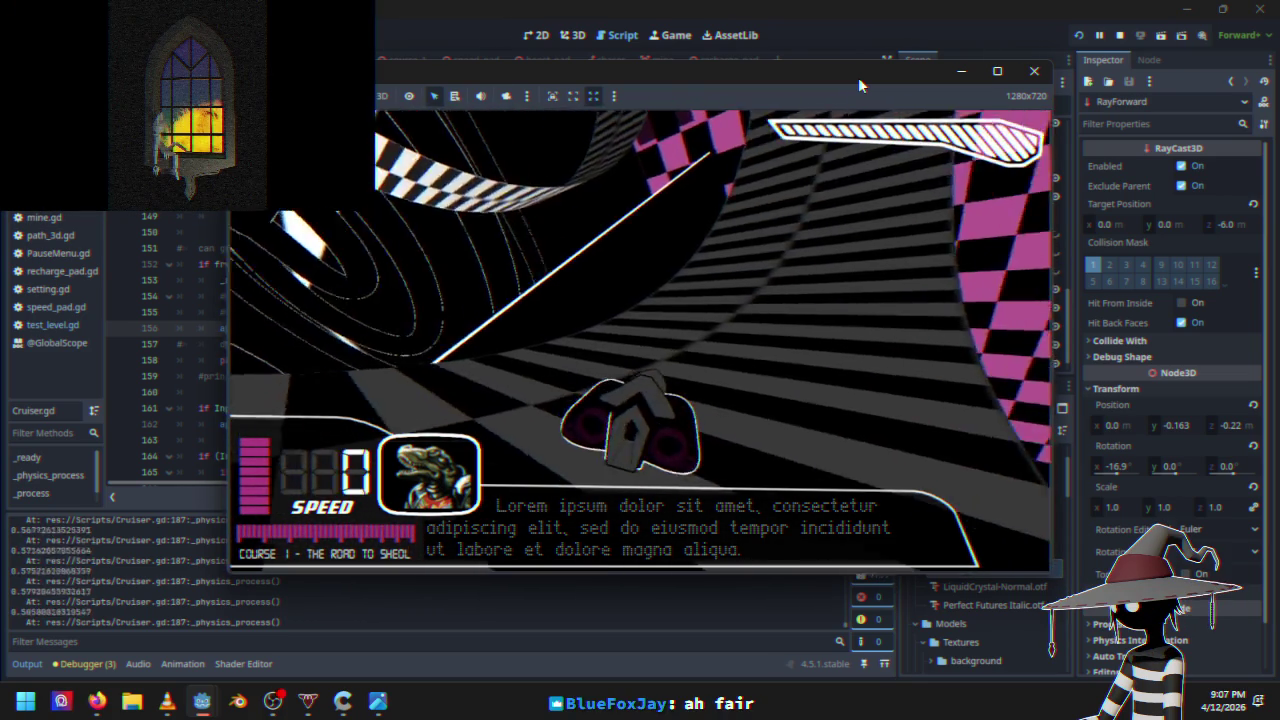
{"action": "key", "text": "Escape"}
{"action": "key", "text": "Down"}
{"action": "key", "text": "Down"}
{"action": "key", "text": "Down"}
{"action": "key", "text": "Return"}
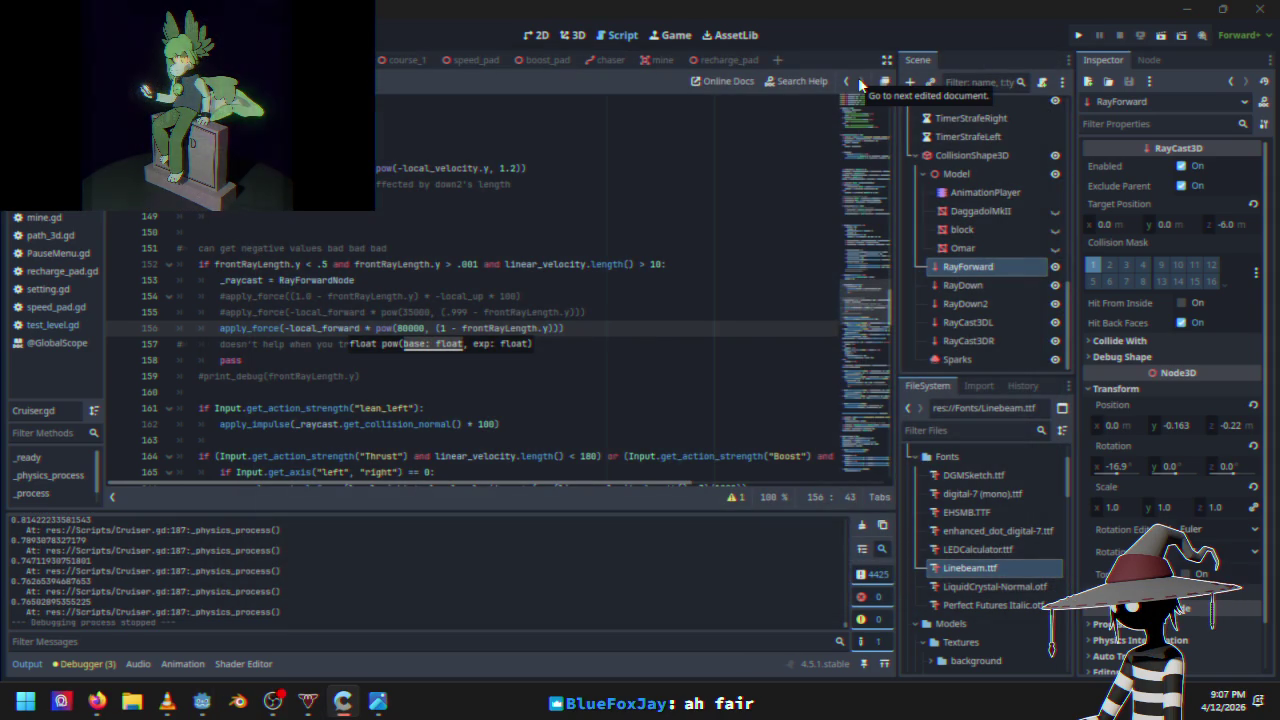
{"action": "key", "text": "alt+Tab"}
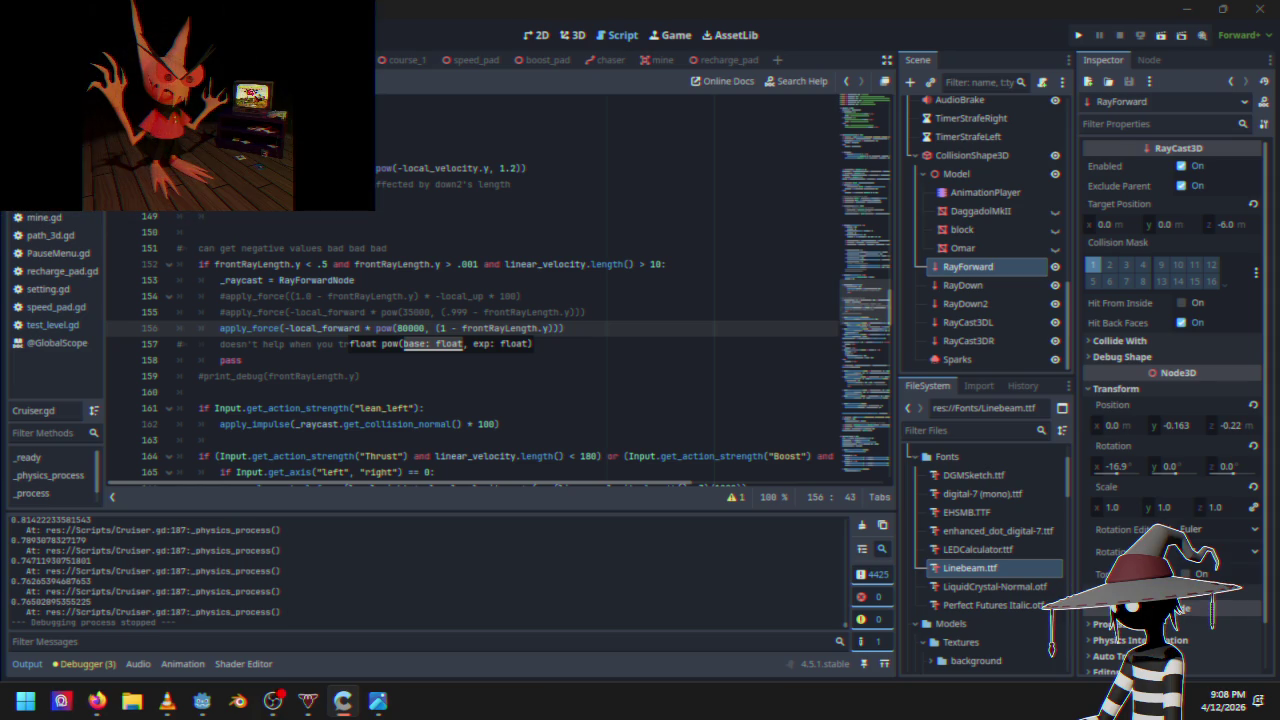
{"action": "key", "text": "alt+Tab"}
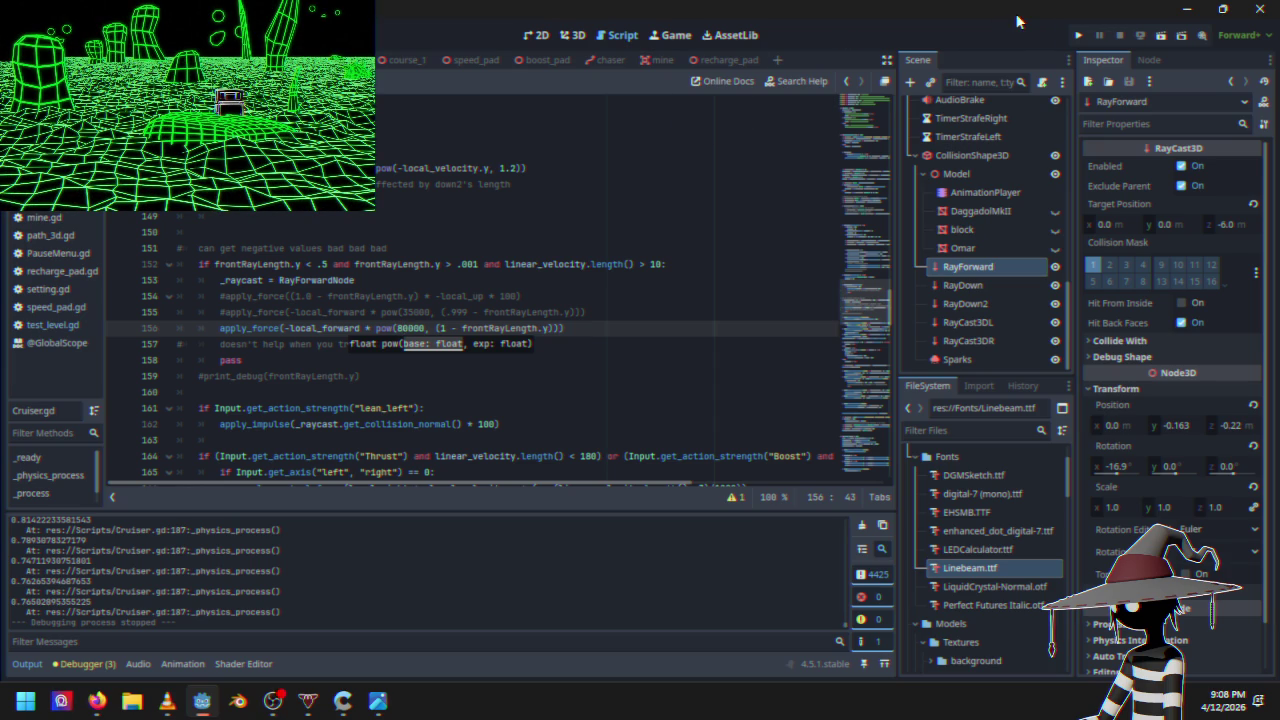
{"action": "left_click", "coordinate": [1085, 35]}
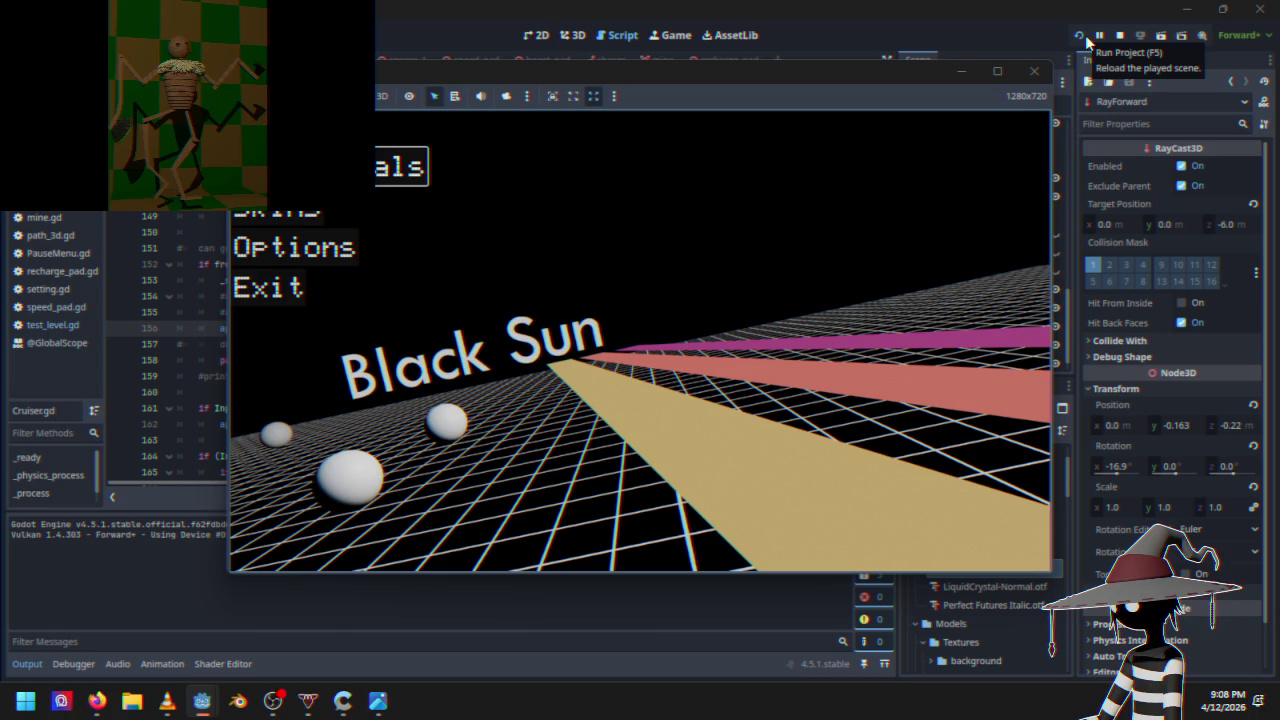
{"action": "key", "text": "Down"}
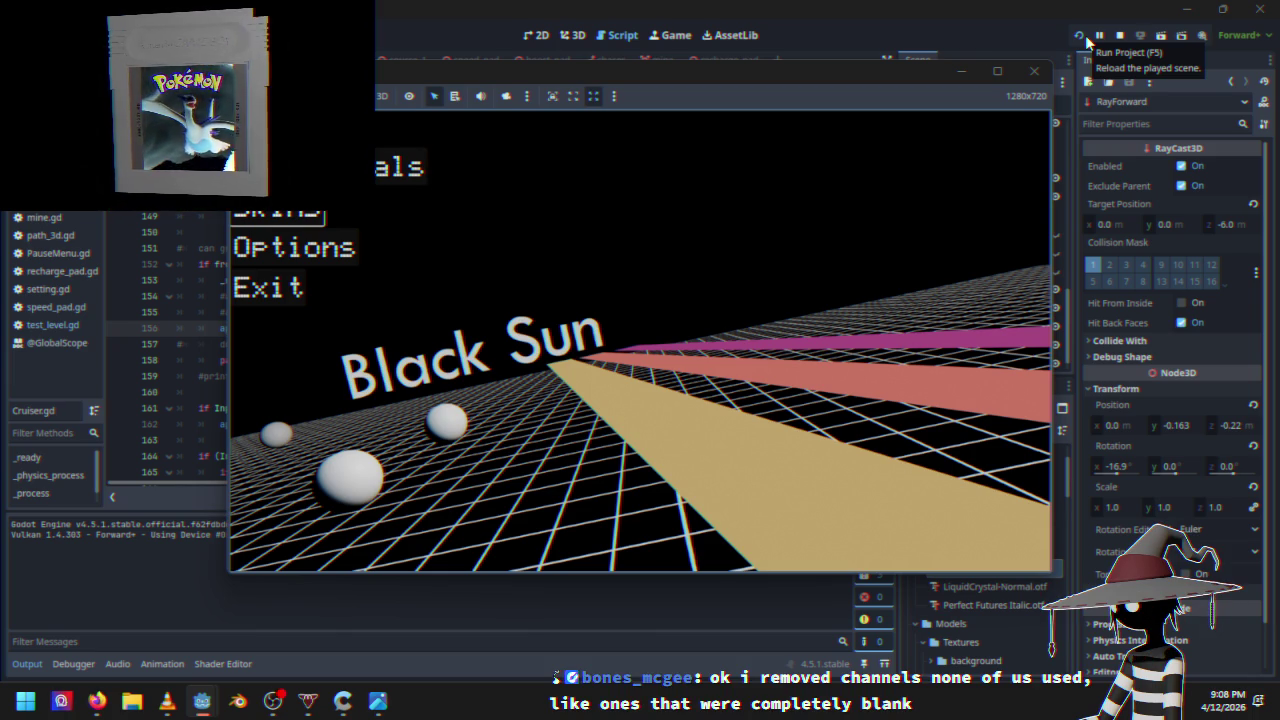
{"action": "key", "text": "Up"}
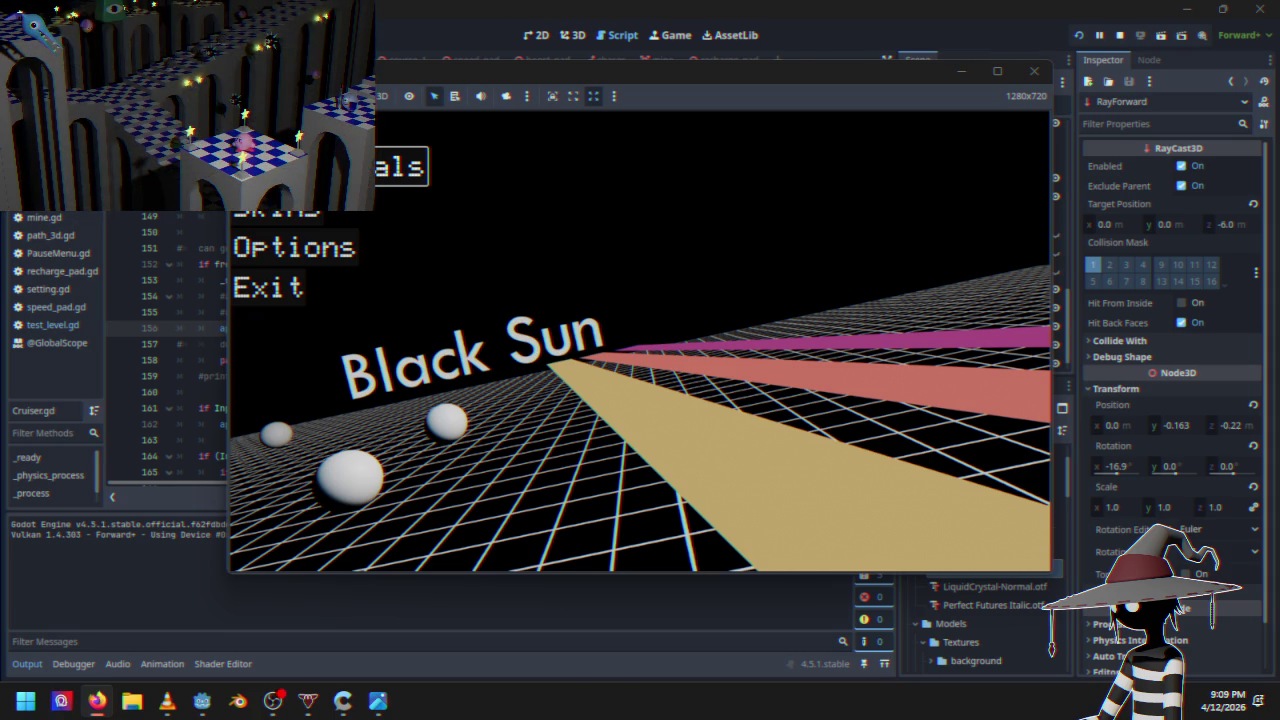
{"action": "key", "text": "Down"}
{"action": "key", "text": "Down"}
{"action": "key", "text": "Up"}
{"action": "key", "text": "Up"}
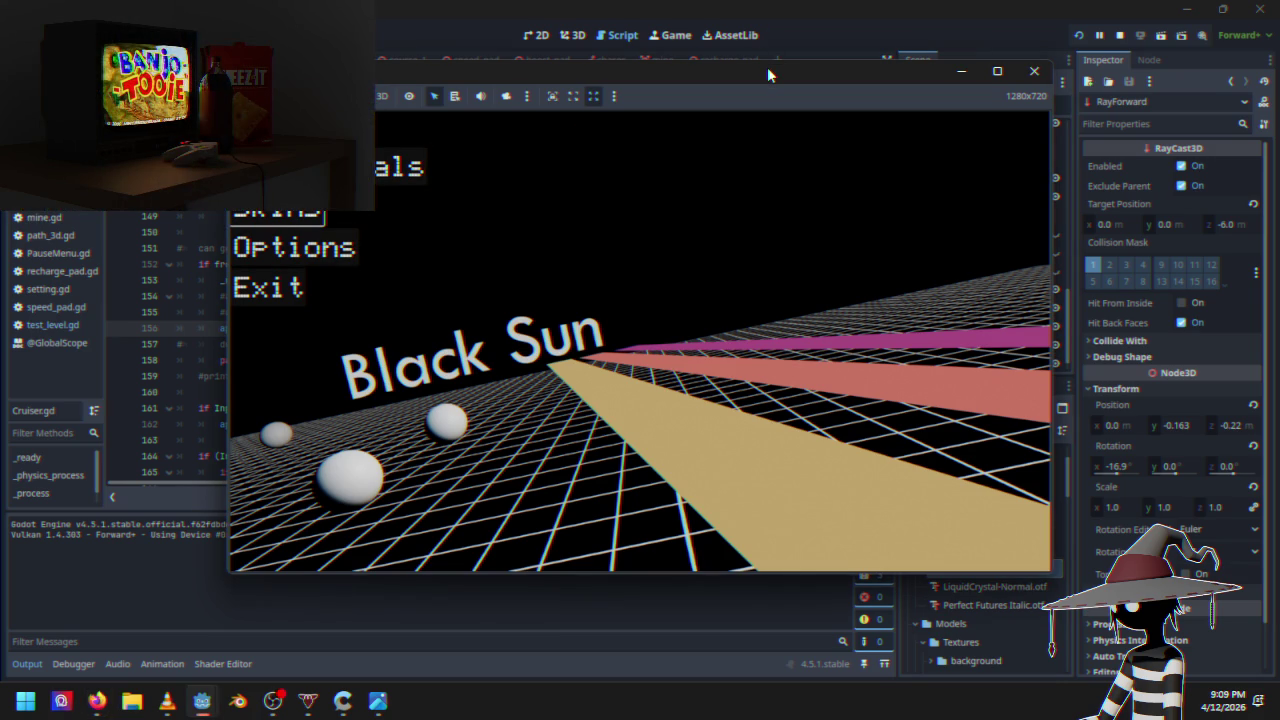
{"action": "key", "text": "Down"}
{"action": "key", "text": "Up"}
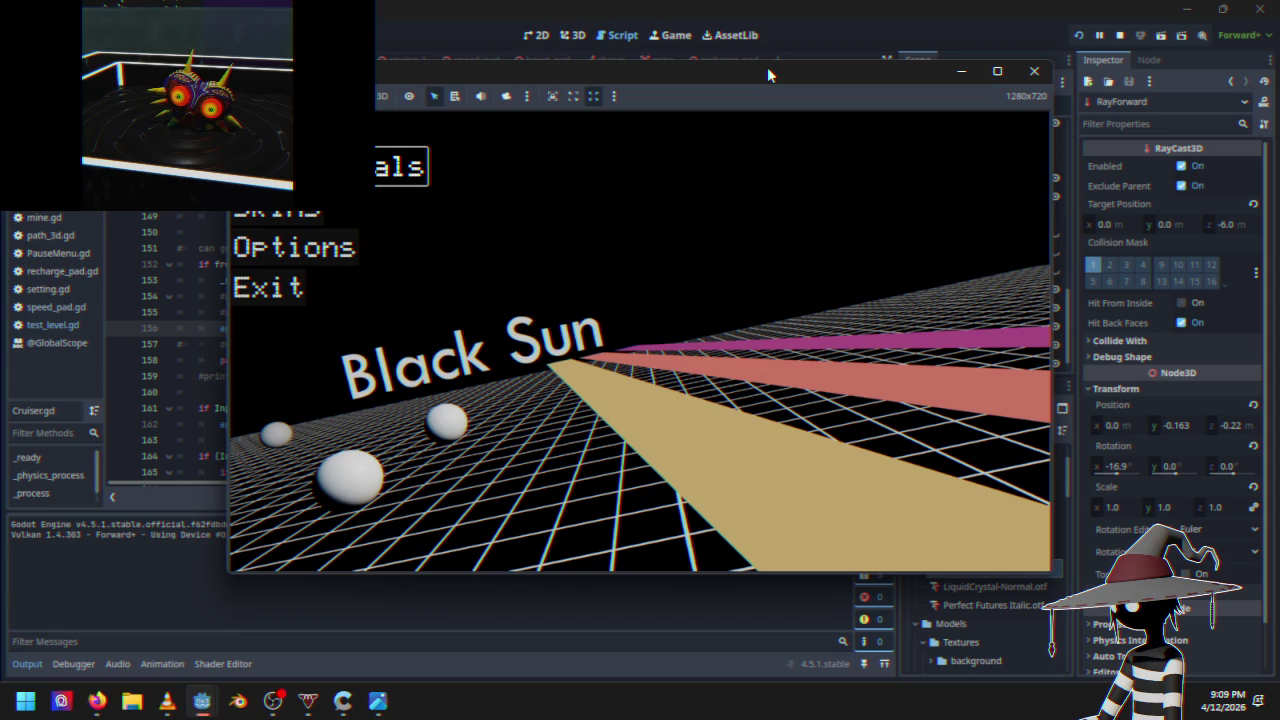
{"action": "key", "text": "Return"}
{"action": "key", "text": "Up"}
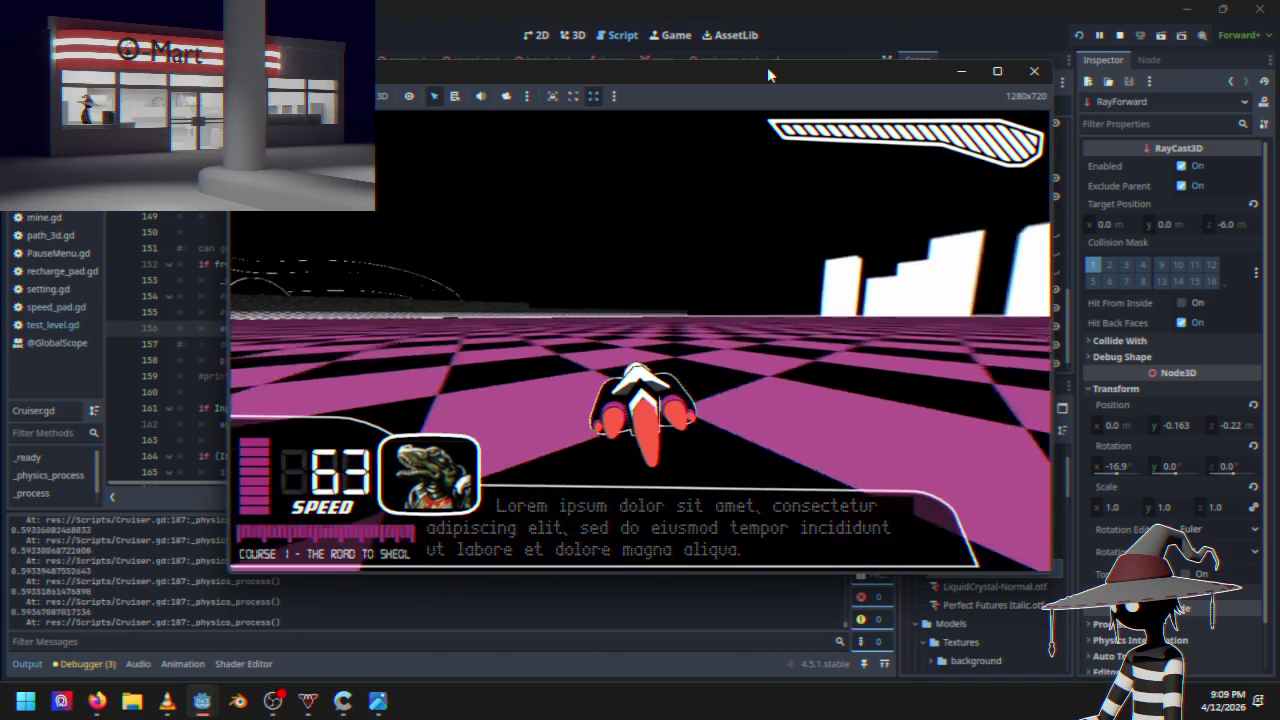
{"action": "key", "text": "Escape"}
{"action": "key", "text": "Down"}
{"action": "key", "text": "Down"}
{"action": "key", "text": "Return"}
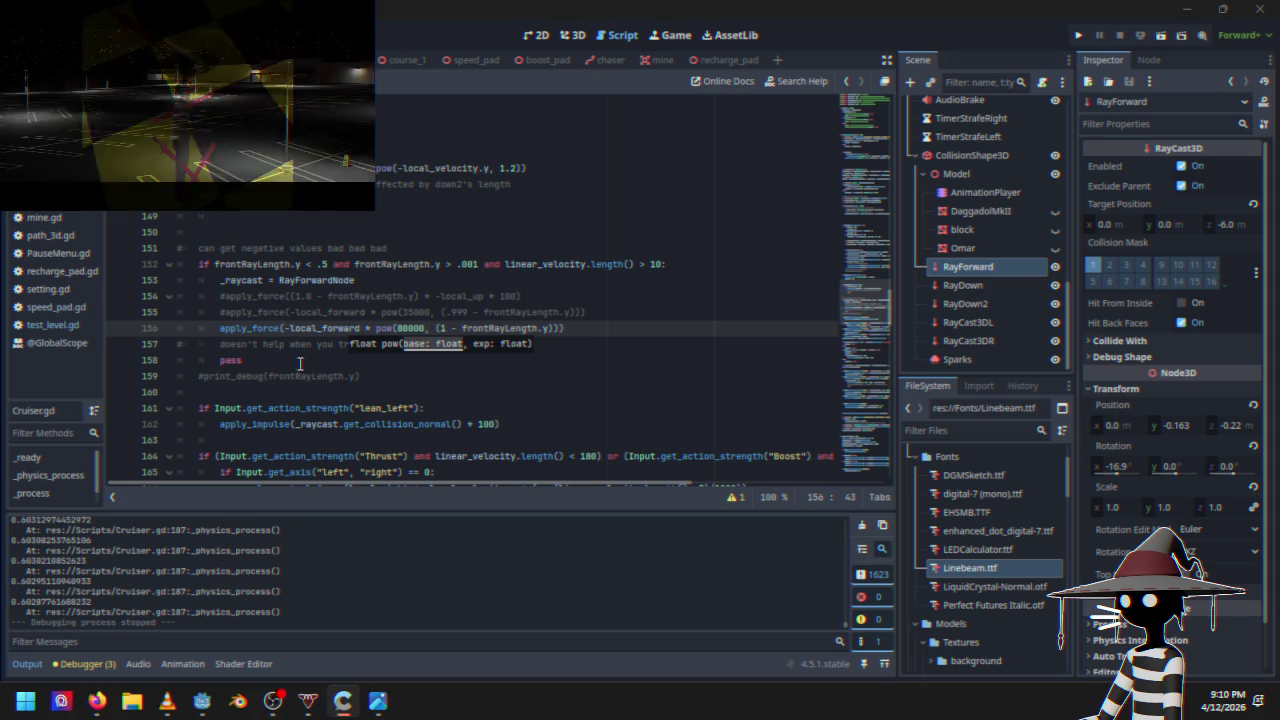
{"action": "left_click", "coordinate": [265, 375]}
{"action": "key", "text": "BackSpace"}
{"action": "mouse_move", "coordinate": [848, 299]}
{"action": "left_mouse_down"}
{"action": "mouse_move", "coordinate": [862, 466]}
{"action": "mouse_move", "coordinate": [864, 320]}
{"action": "mouse_move", "coordinate": [864, 385]}
{"action": "mouse_move", "coordinate": [866, 353]}
{"action": "left_mouse_up"}
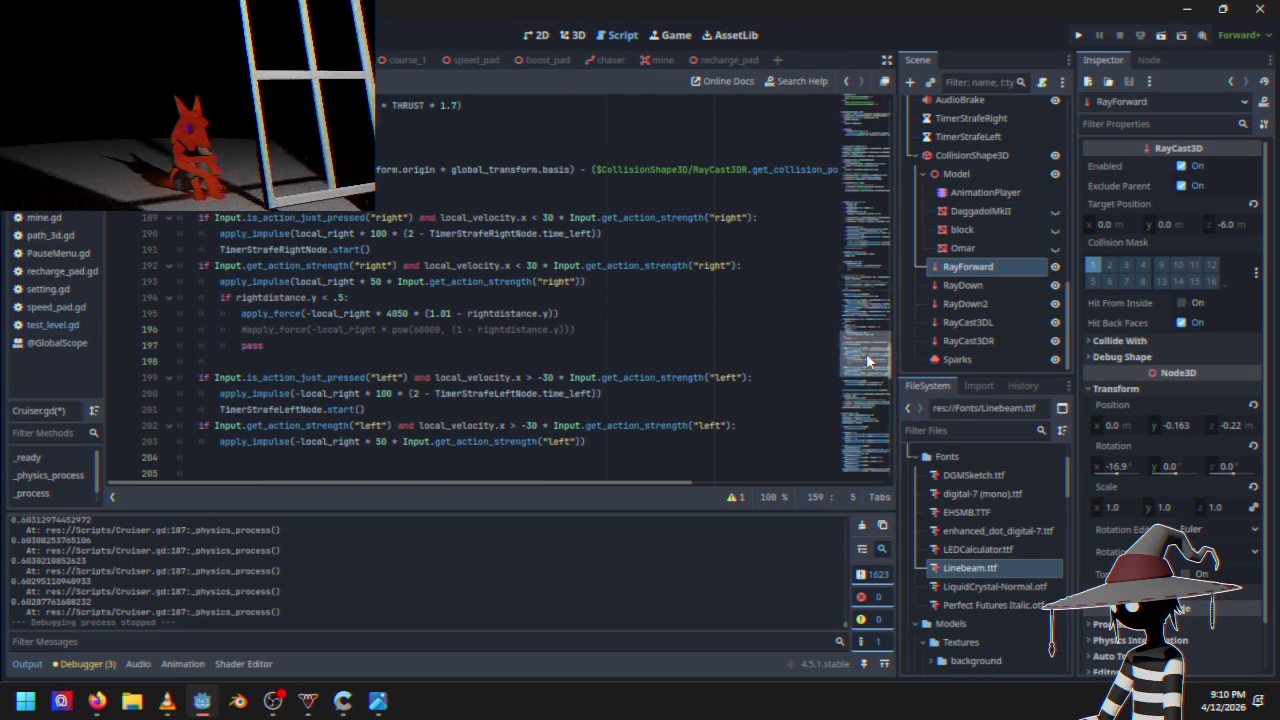
{"action": "scroll", "coordinate": [278, 321], "scroll_direction": "up", "scroll_amount": 1}
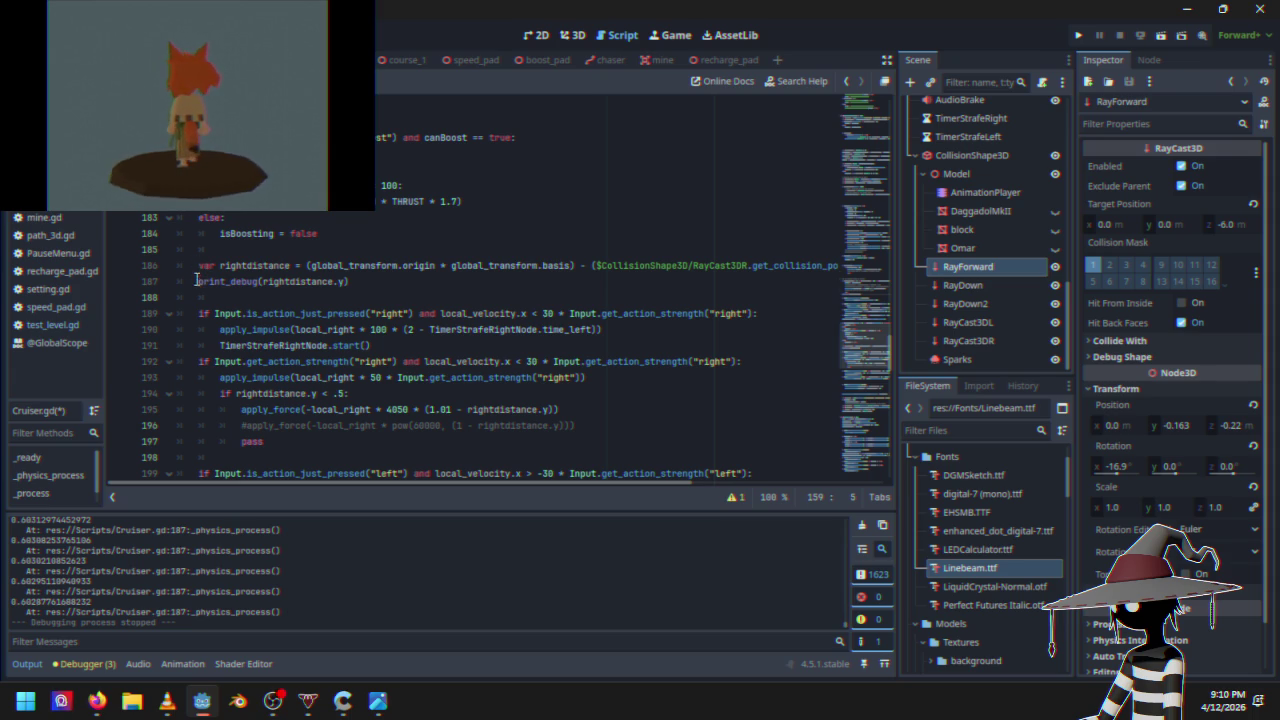
{"action": "left_click", "coordinate": [198, 281]}
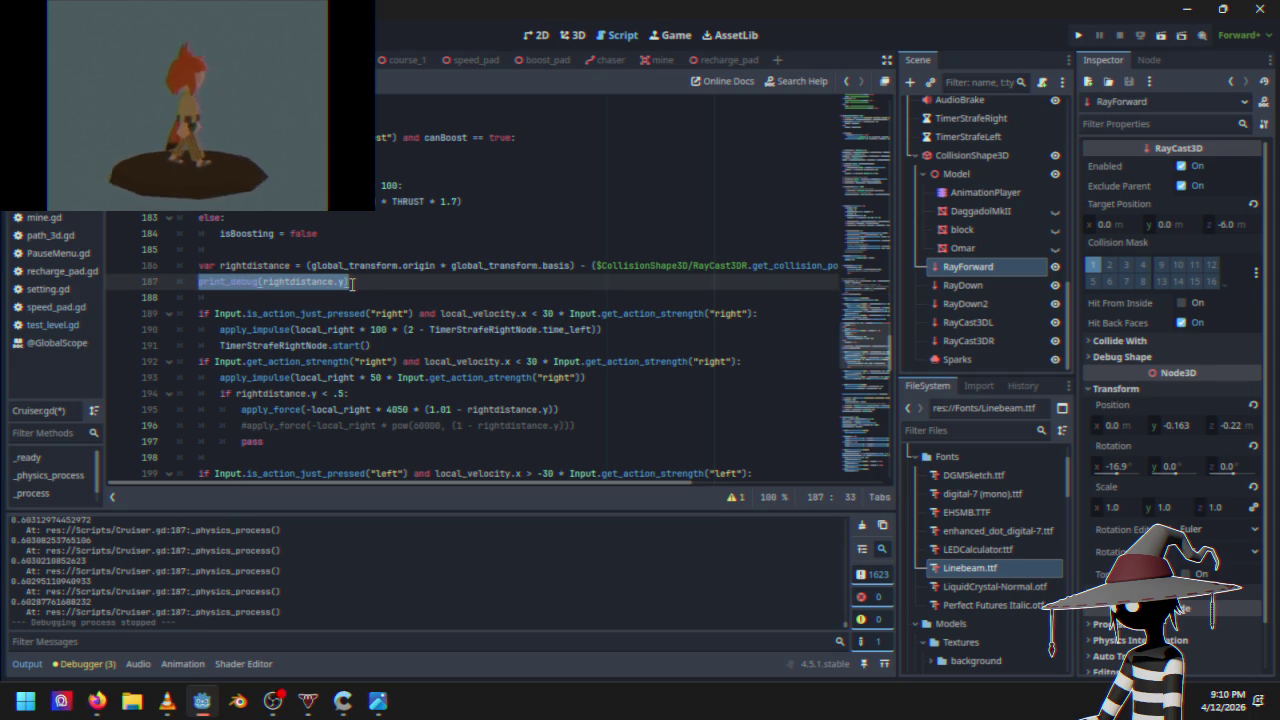
{"action": "left_click", "coordinate": [1079, 36]}
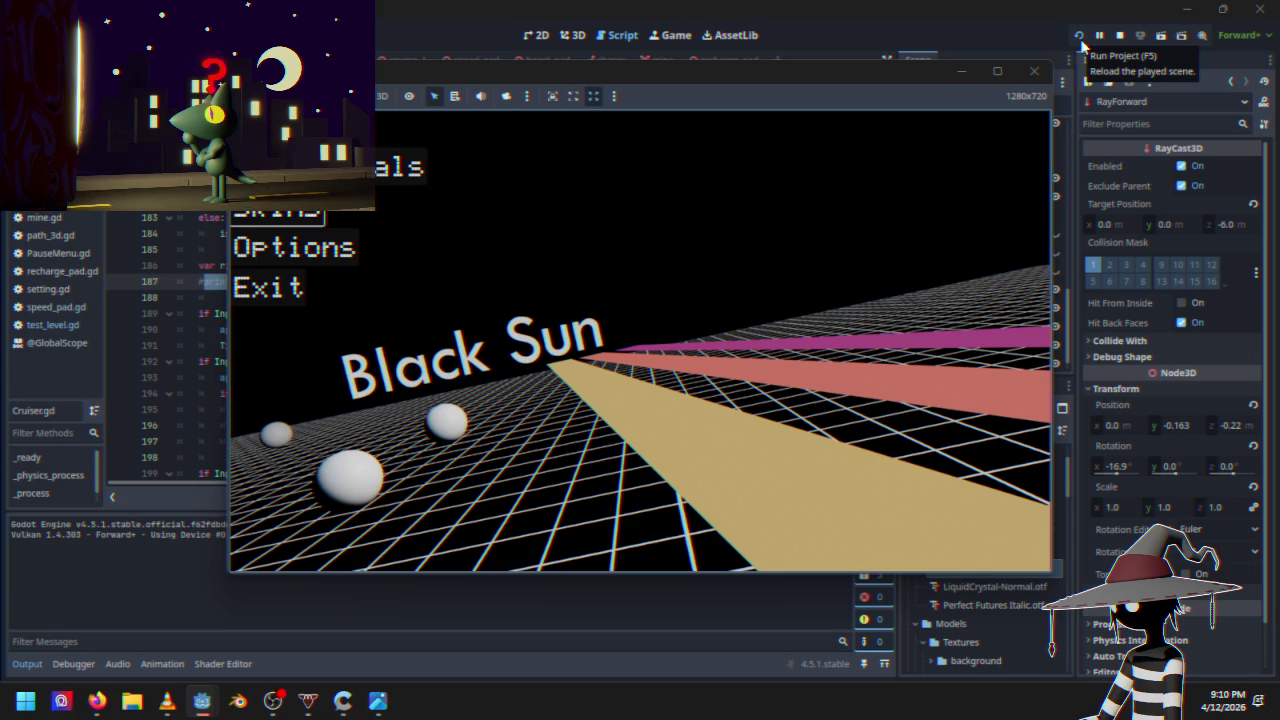
{"action": "key", "text": "Up"}
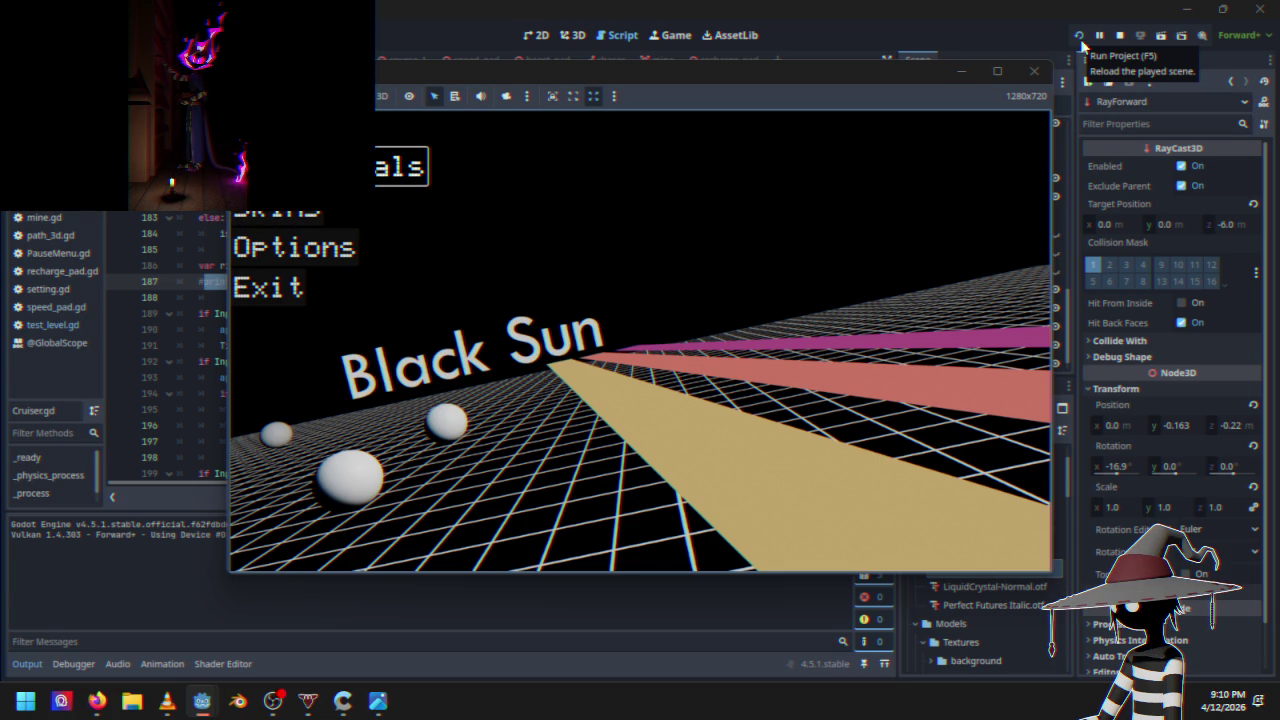
{"action": "key", "text": "Return"}
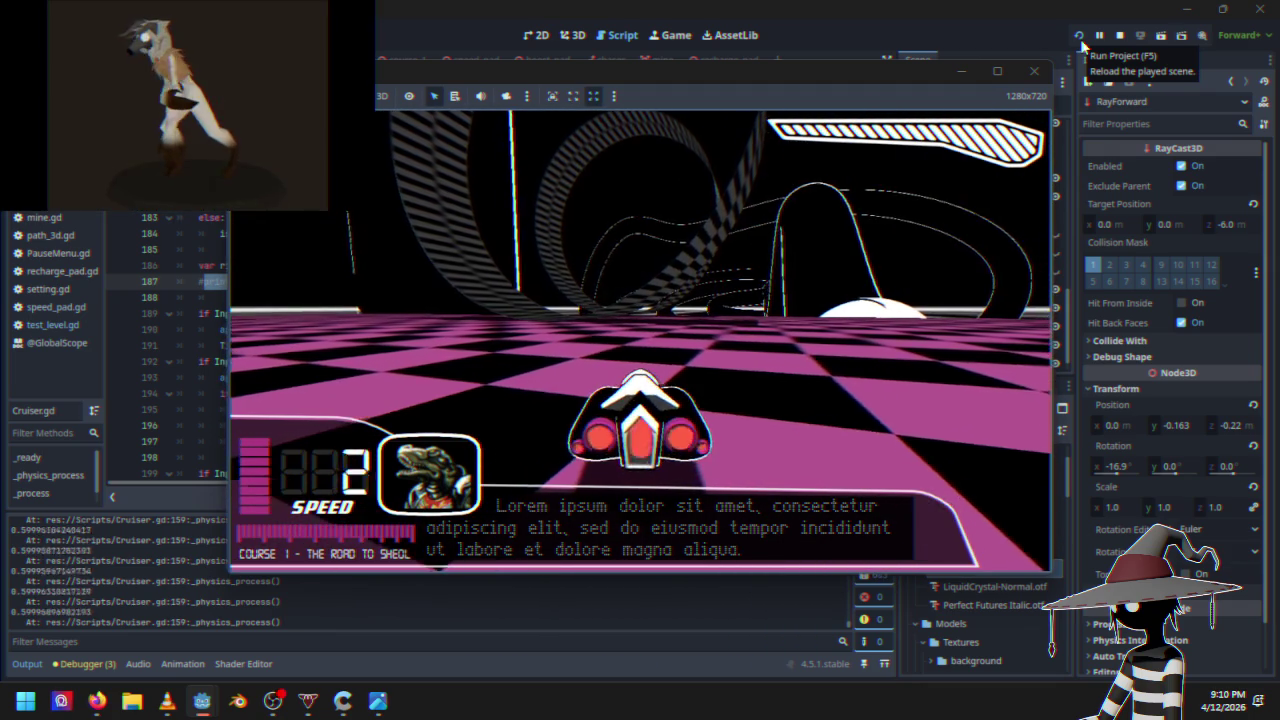
{"action": "key", "text": "Up"}
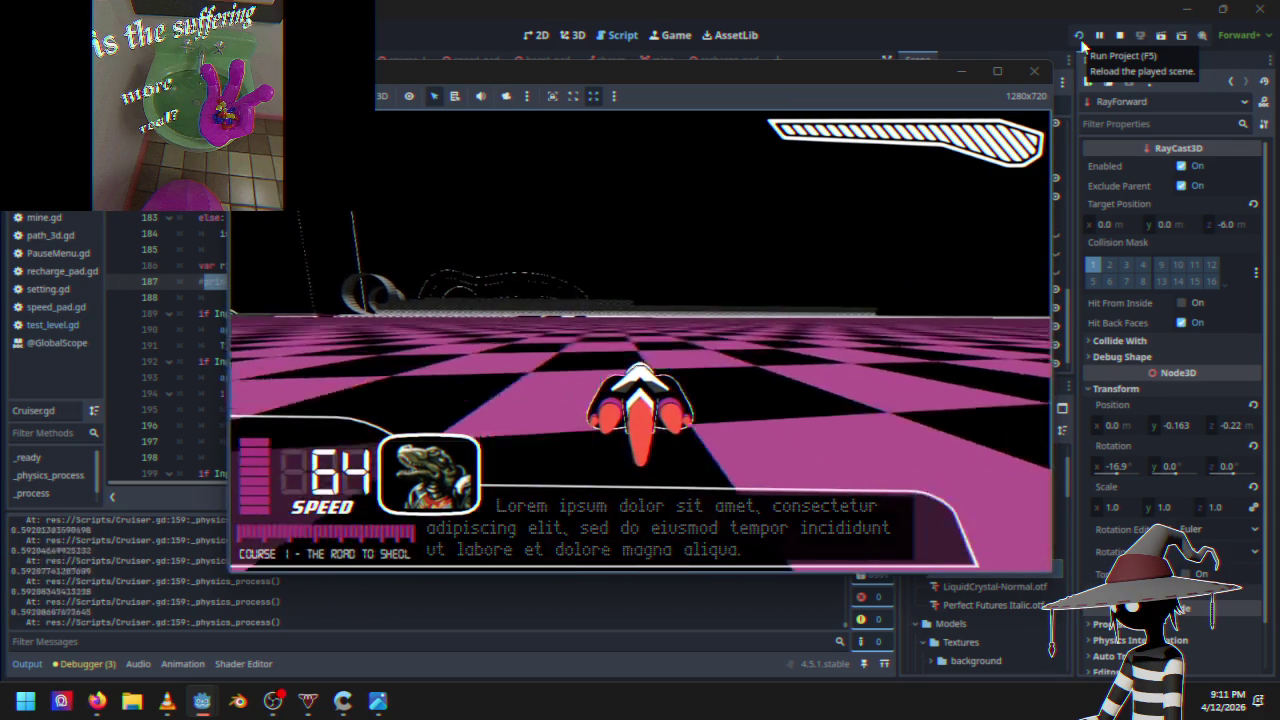
{"action": "key", "text": "Escape"}
{"action": "key", "text": "Down"}
{"action": "key", "text": "Down"}
{"action": "key", "text": "Down"}
{"action": "key", "text": "Return"}
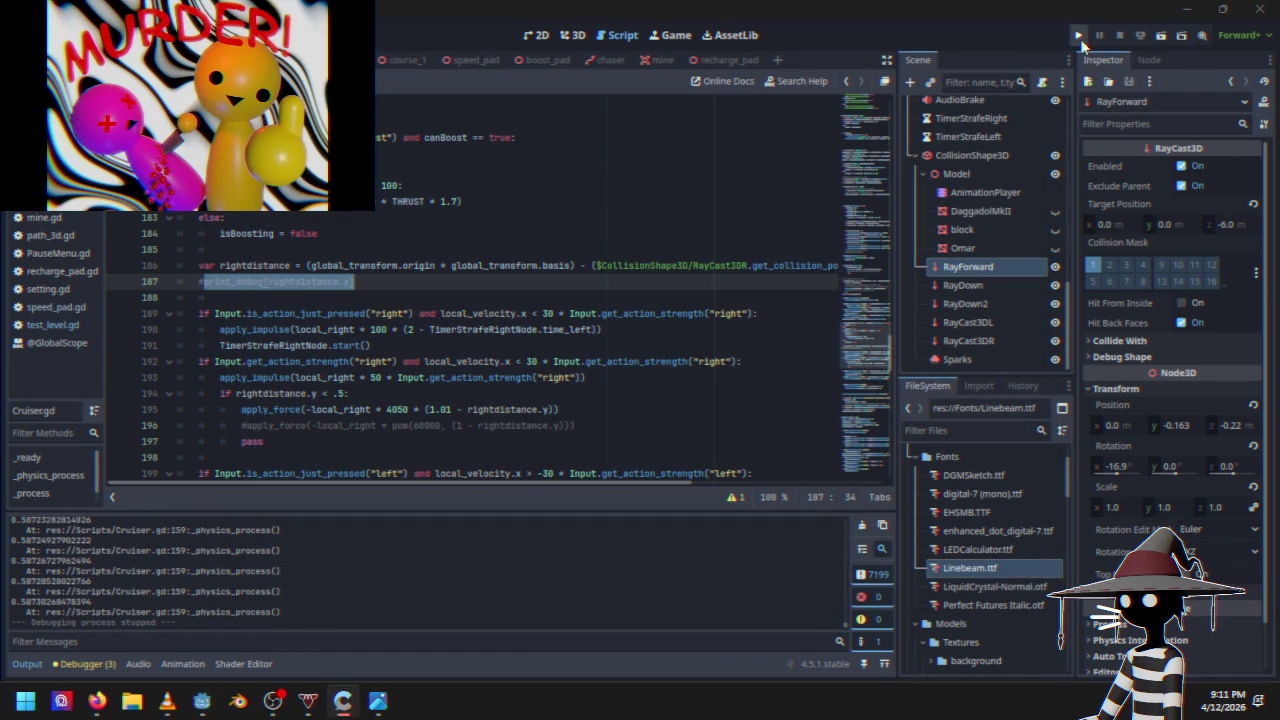
{"action": "left_click", "coordinate": [1079, 37]}
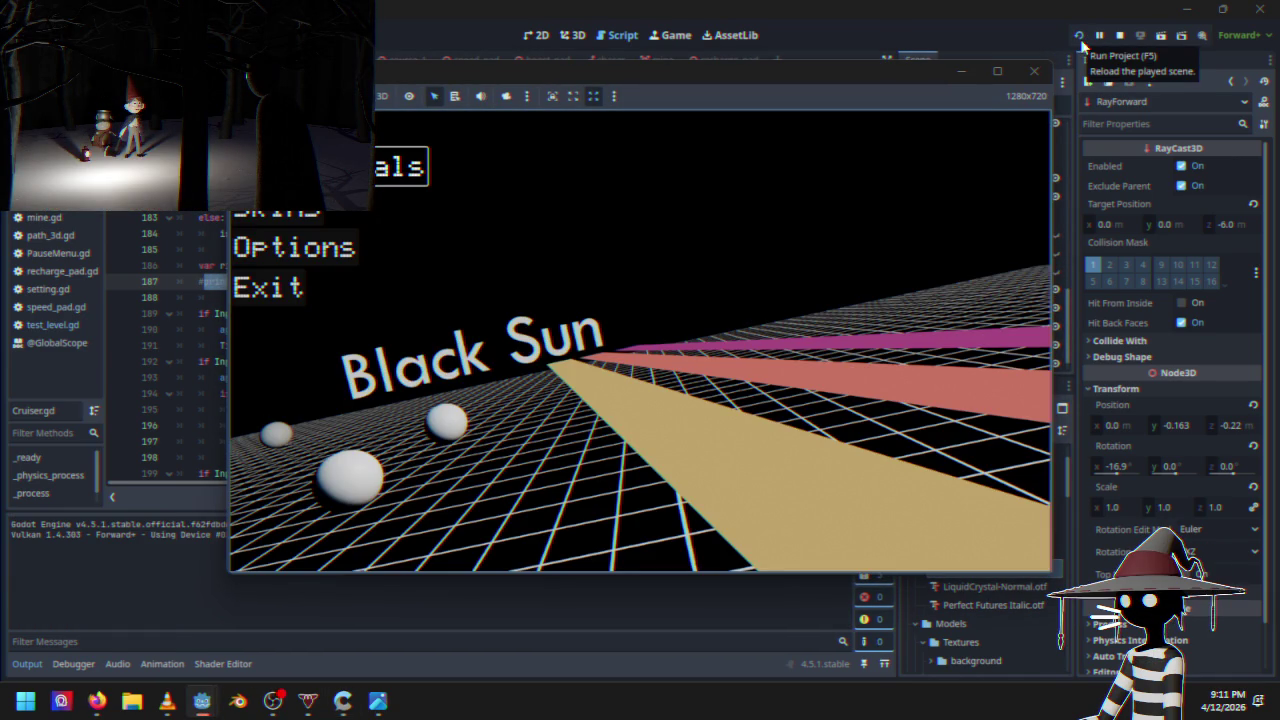
{"action": "key", "text": "Return"}
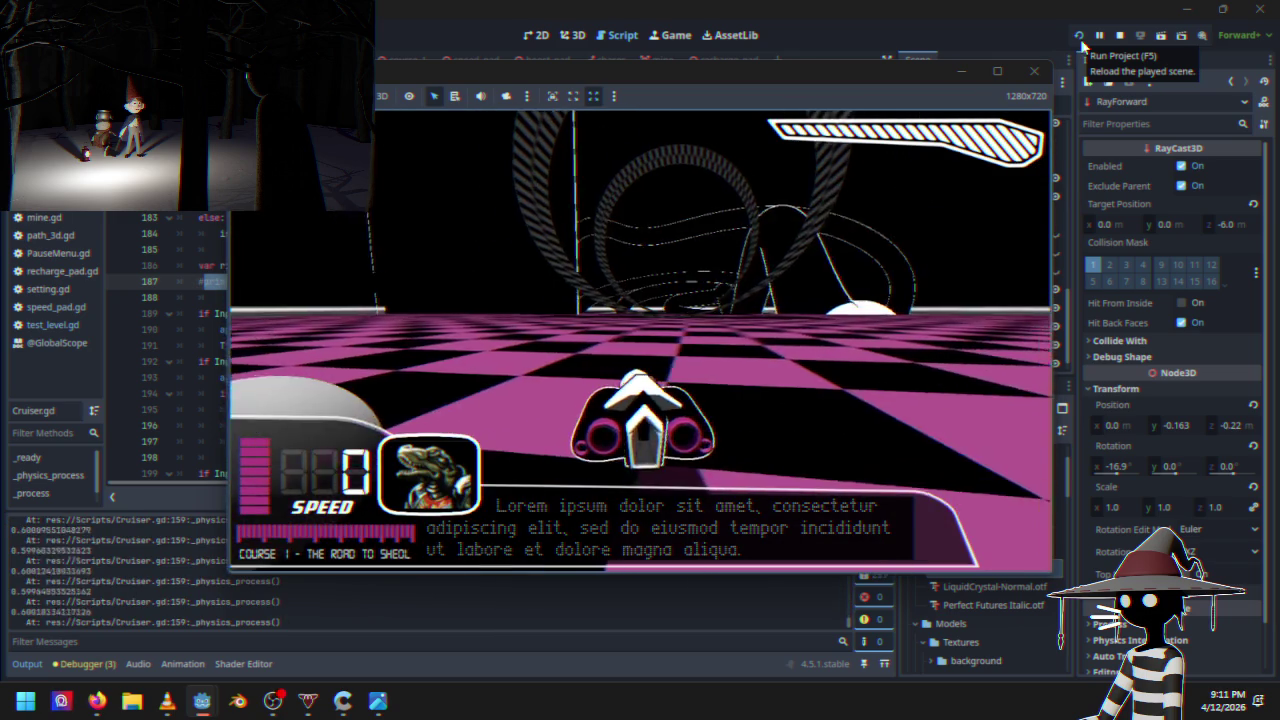
{"action": "key", "text": "w"}
{"action": "key", "text": "a"}
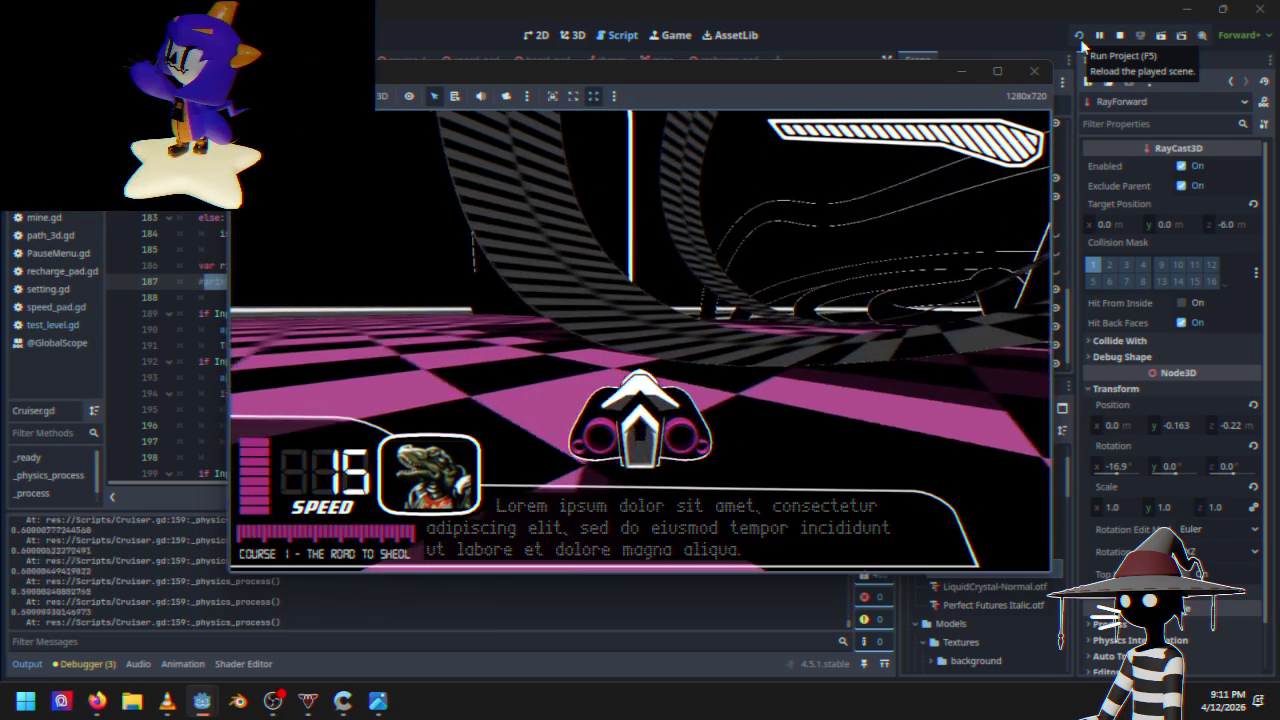
{"action": "key", "text": "w"}
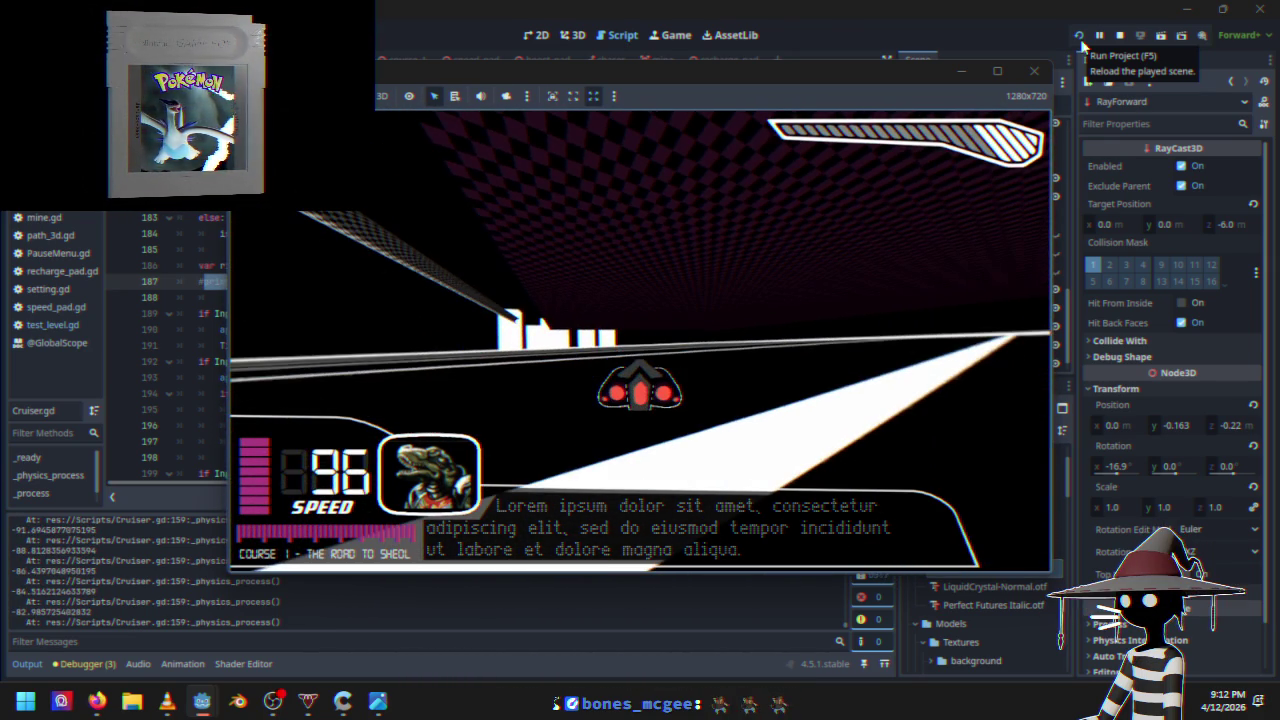
{"action": "left_click", "coordinate": [1080, 40]}
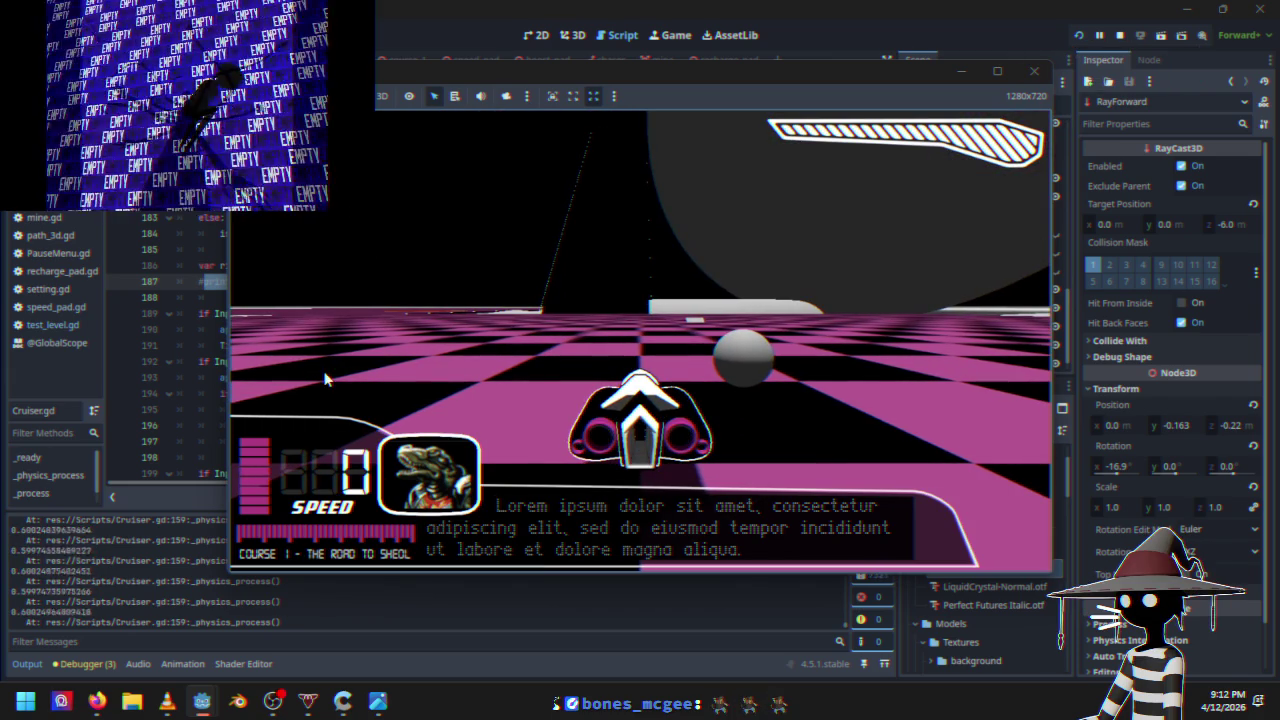
{"action": "left_click", "coordinate": [1120, 35]}
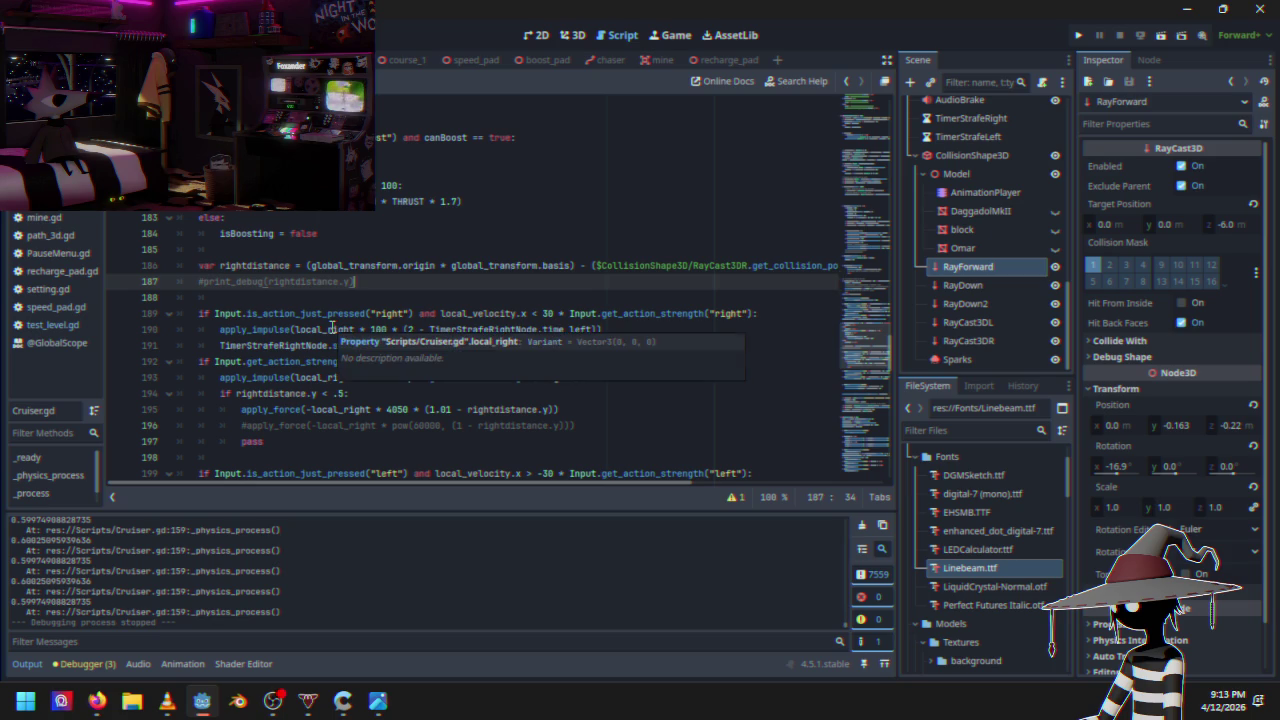
{"action": "scroll", "coordinate": [340, 325], "scroll_direction": "up", "scroll_amount": 20}
{"action": "scroll", "coordinate": [352, 320], "scroll_direction": "up", "scroll_amount": 16}
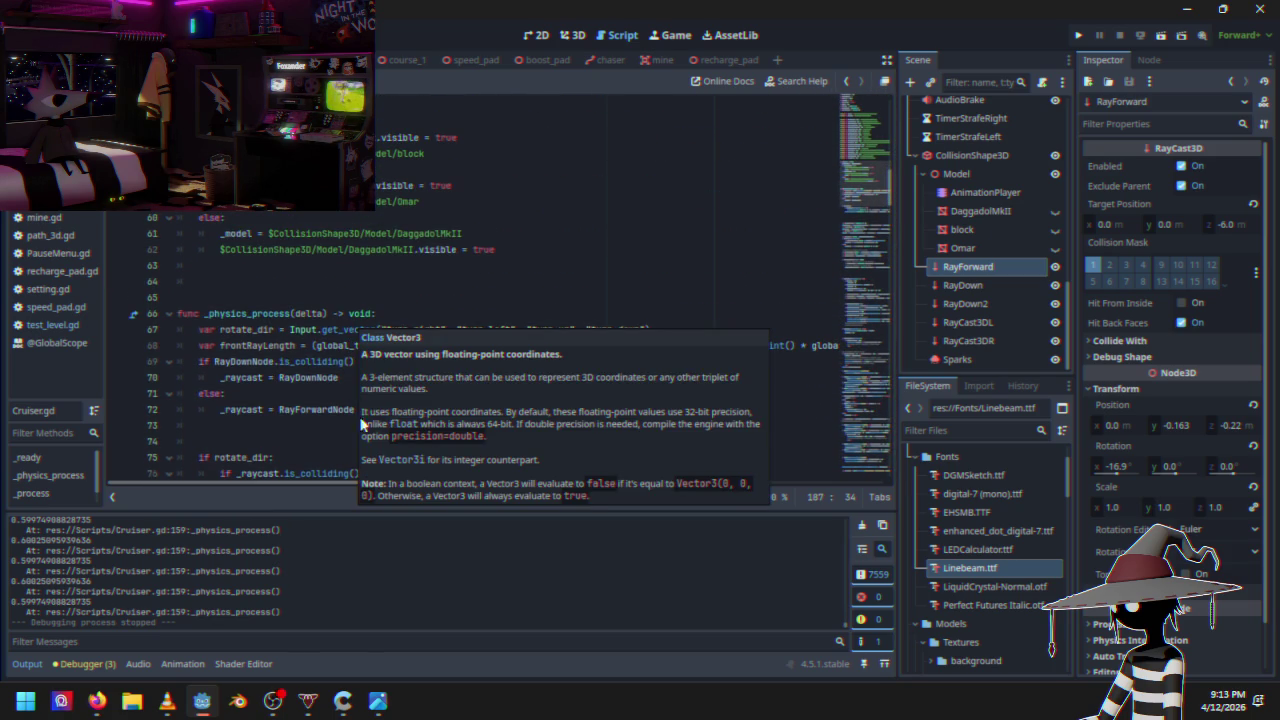
{"action": "scroll", "coordinate": [367, 398], "scroll_direction": "down", "scroll_amount": 20}
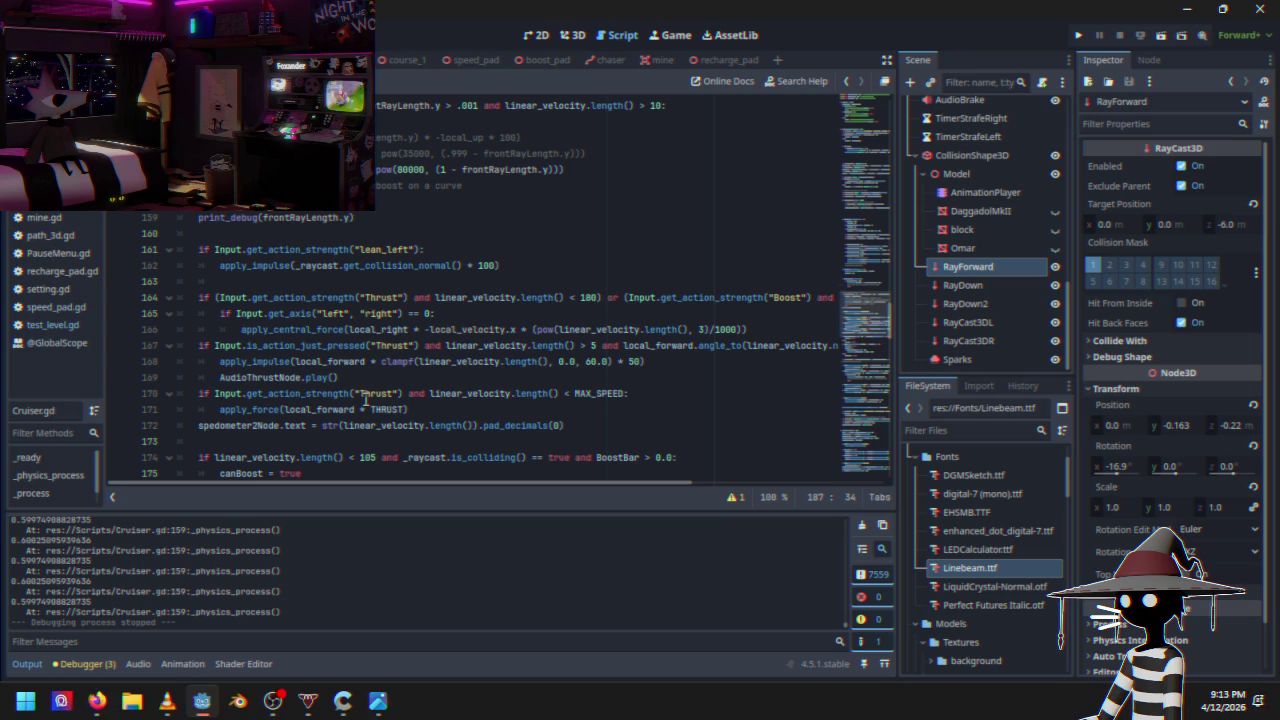
{"action": "scroll", "coordinate": [356, 386], "scroll_direction": "down", "scroll_amount": 6}
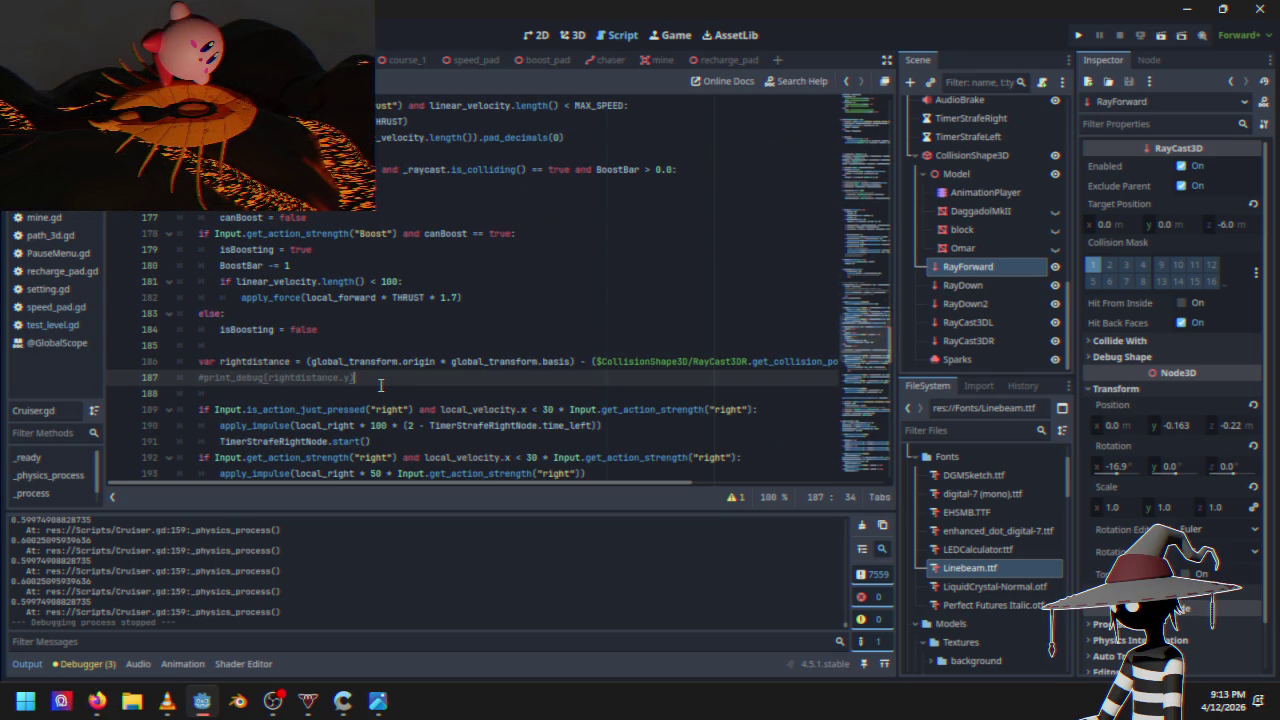
{"action": "scroll", "coordinate": [378, 390], "scroll_direction": "down", "scroll_amount": 3}
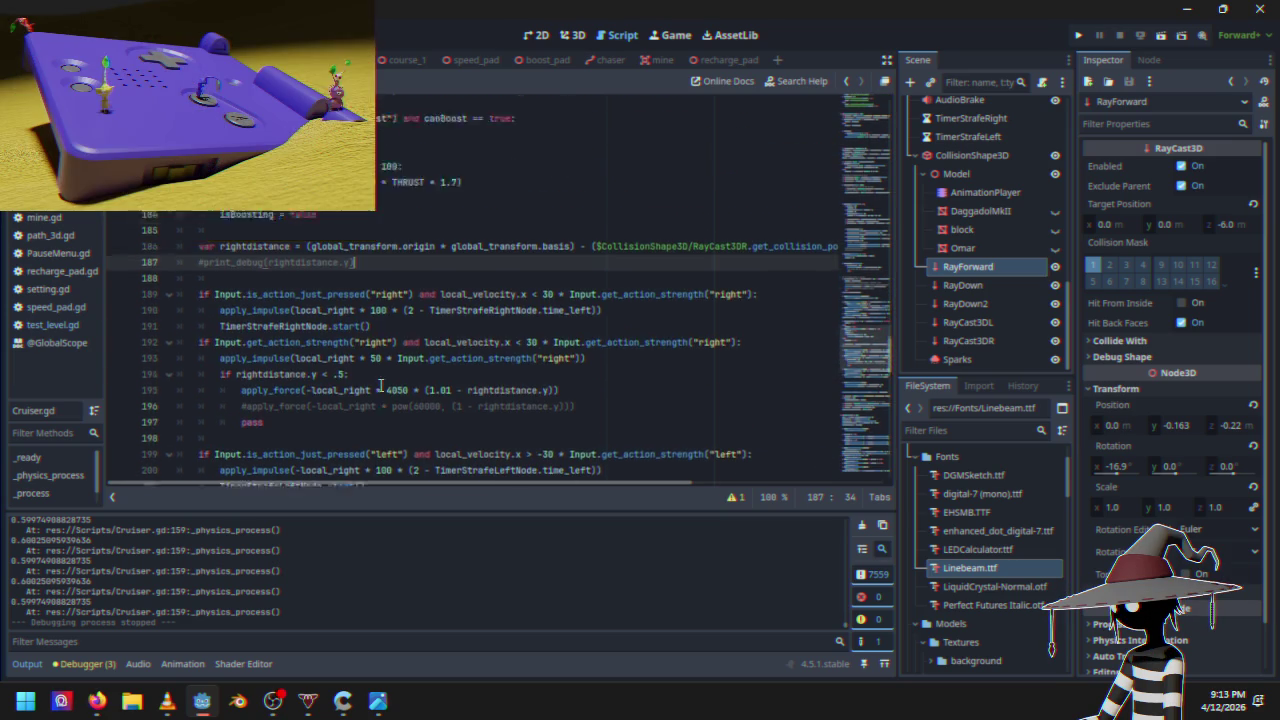
{"action": "scroll", "coordinate": [376, 405], "scroll_direction": "up", "scroll_amount": 8}
{"action": "scroll", "coordinate": [376, 407], "scroll_direction": "up", "scroll_amount": 17}
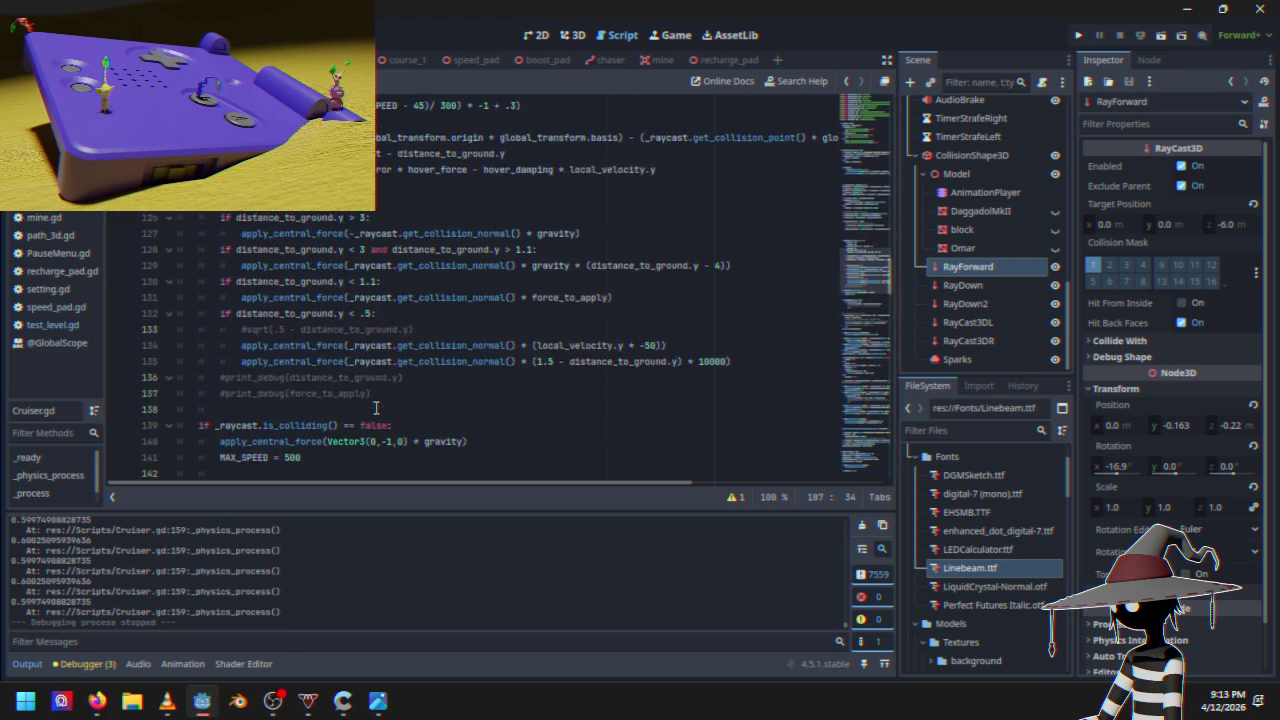
{"action": "scroll", "coordinate": [376, 407], "scroll_direction": "up", "scroll_amount": 9}
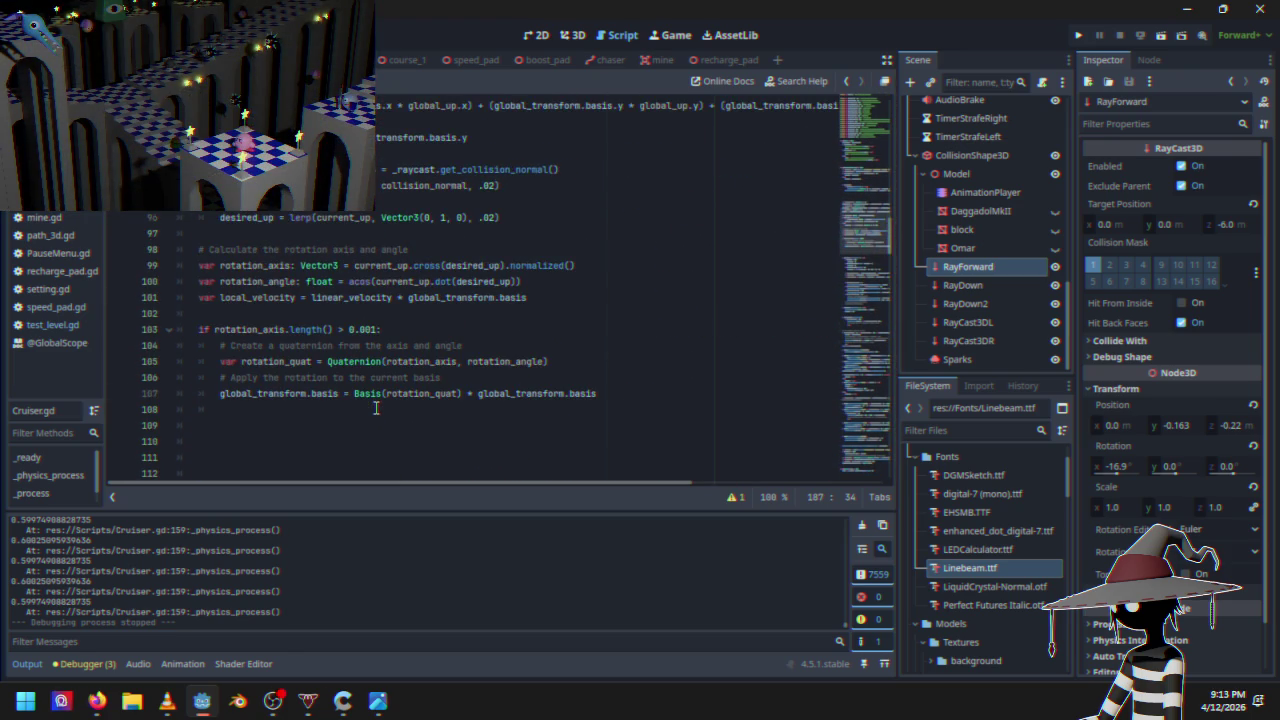
{"action": "scroll", "coordinate": [376, 407], "scroll_direction": "up", "scroll_amount": 1}
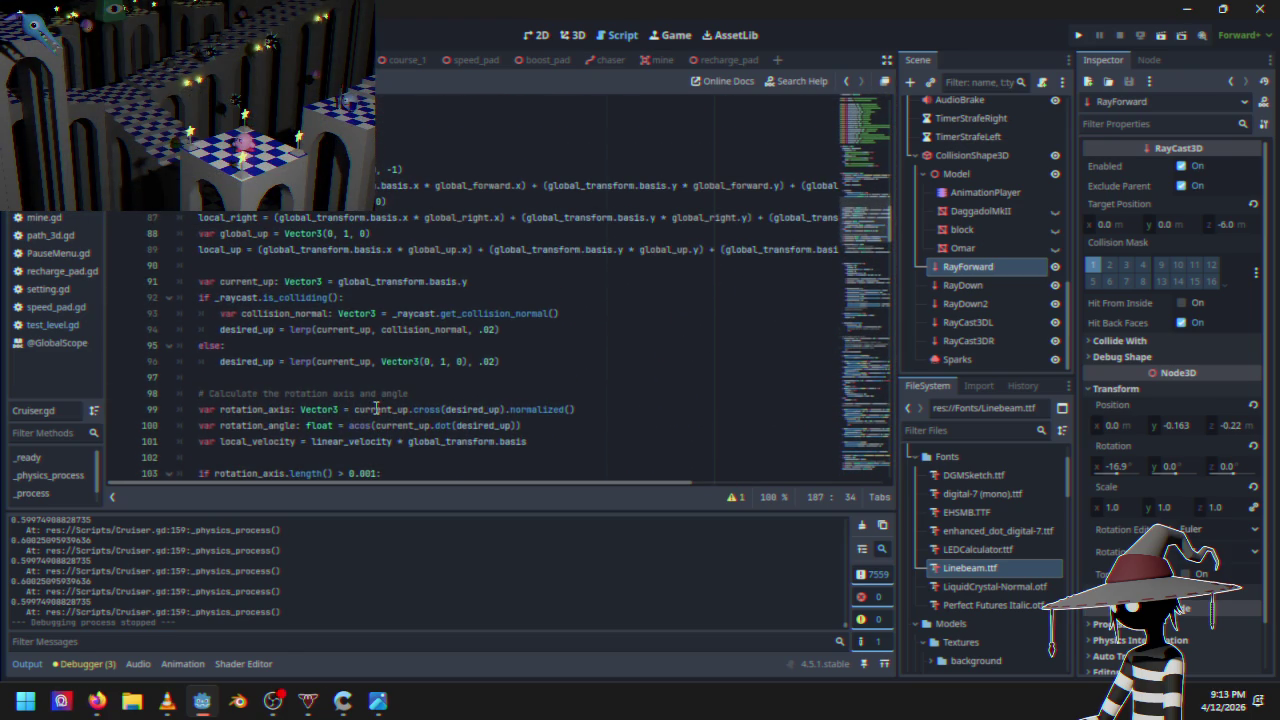
{"action": "scroll", "coordinate": [376, 407], "scroll_direction": "down", "scroll_amount": 3}
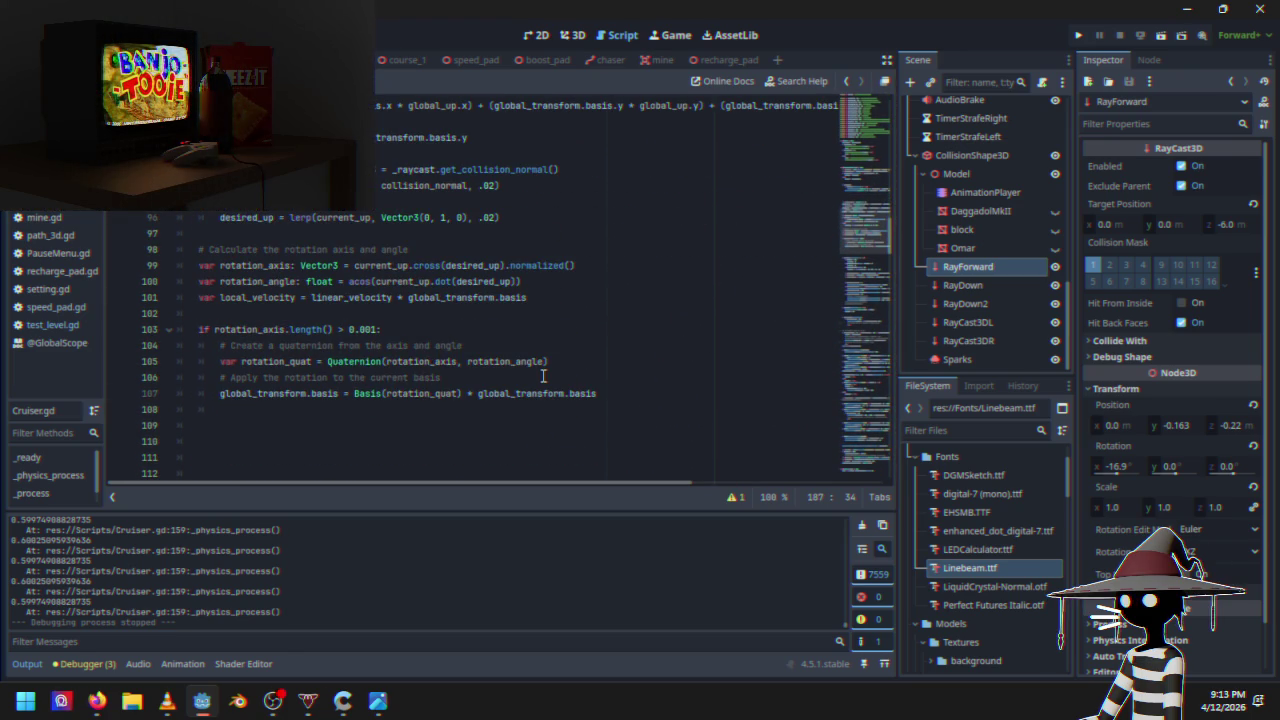
{"action": "scroll", "coordinate": [323, 320], "scroll_direction": "down", "scroll_amount": 7}
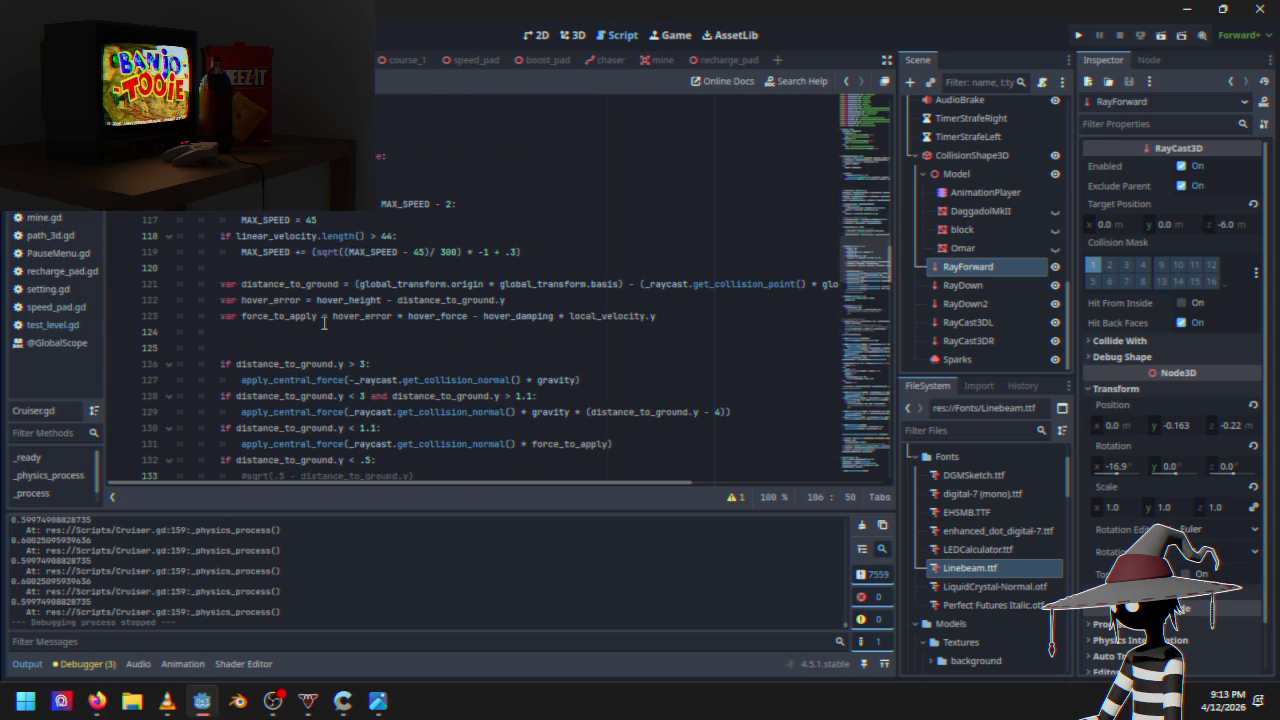
{"action": "left_click", "coordinate": [538, 297]}
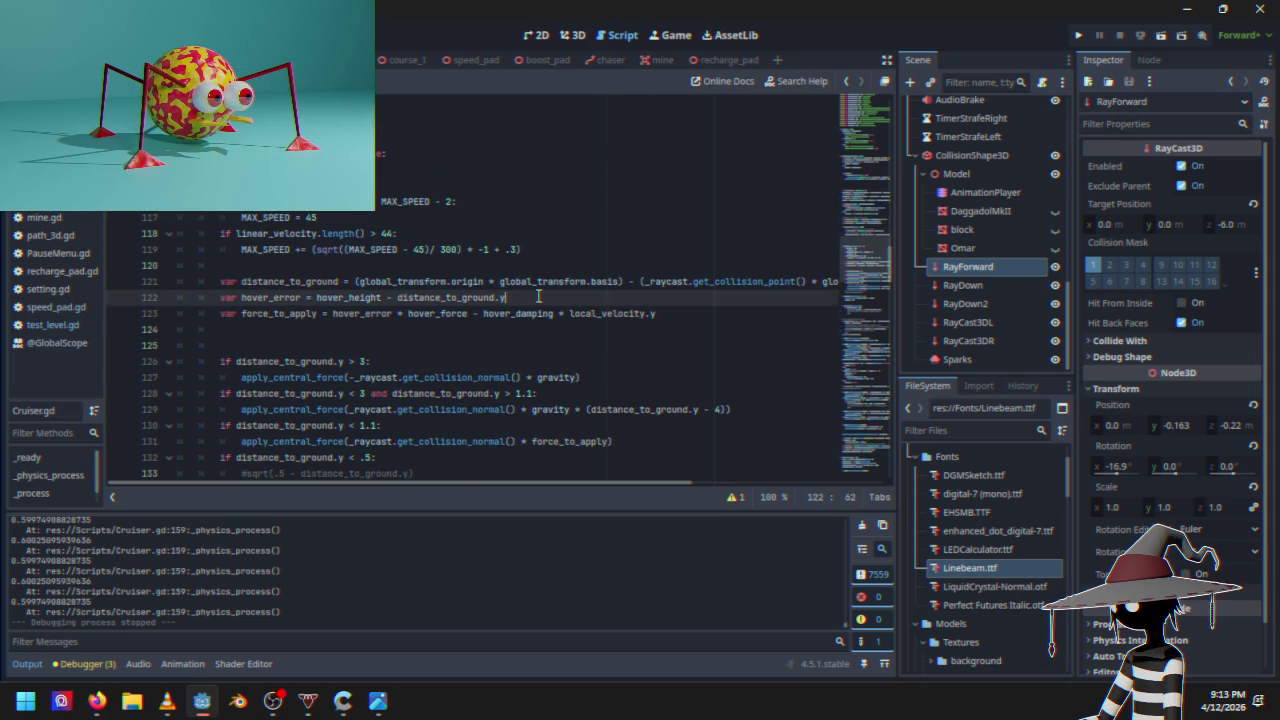
{"action": "scroll", "coordinate": [322, 362], "scroll_direction": "down", "scroll_amount": 5}
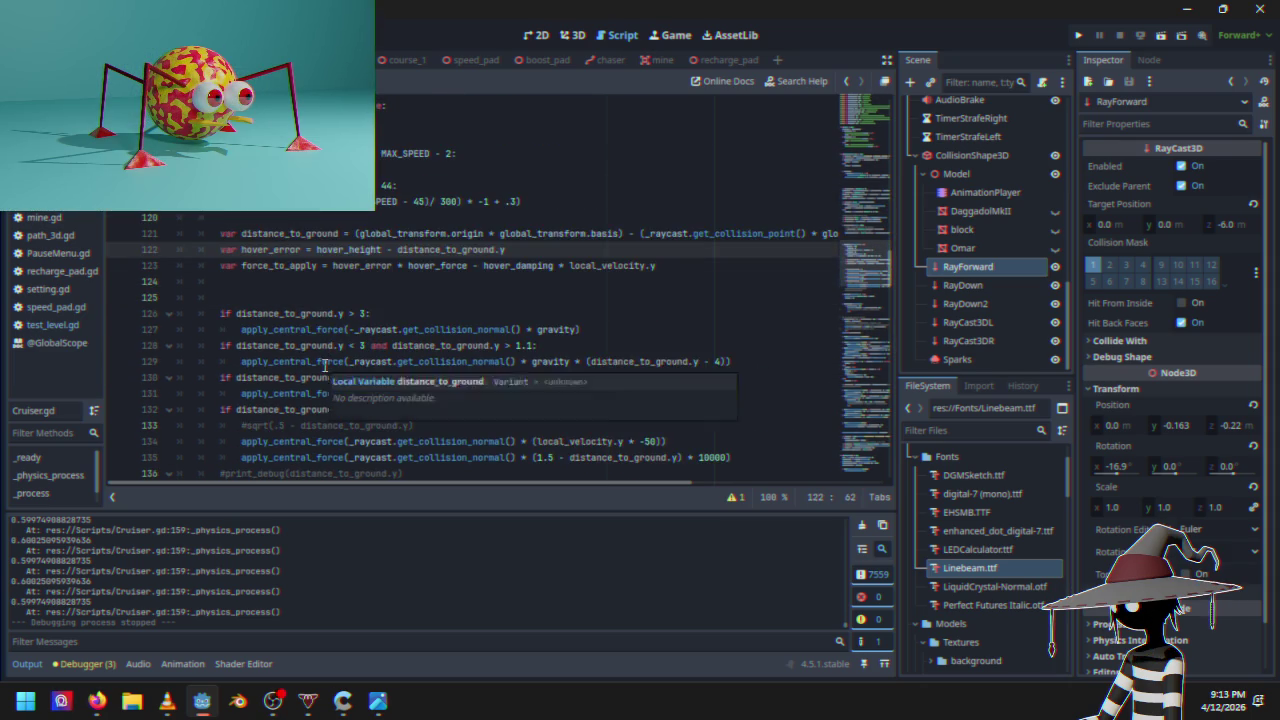
{"action": "mouse_move", "coordinate": [285, 284]}
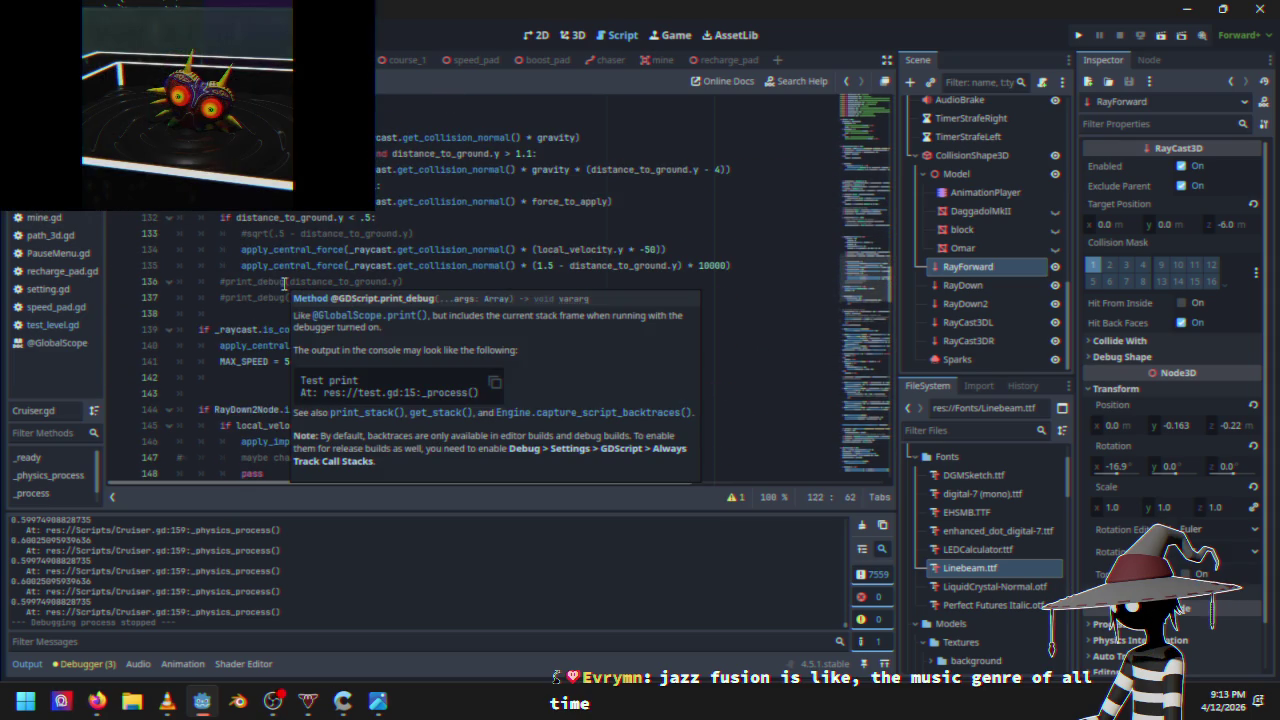
{"action": "left_click", "coordinate": [342, 359]}
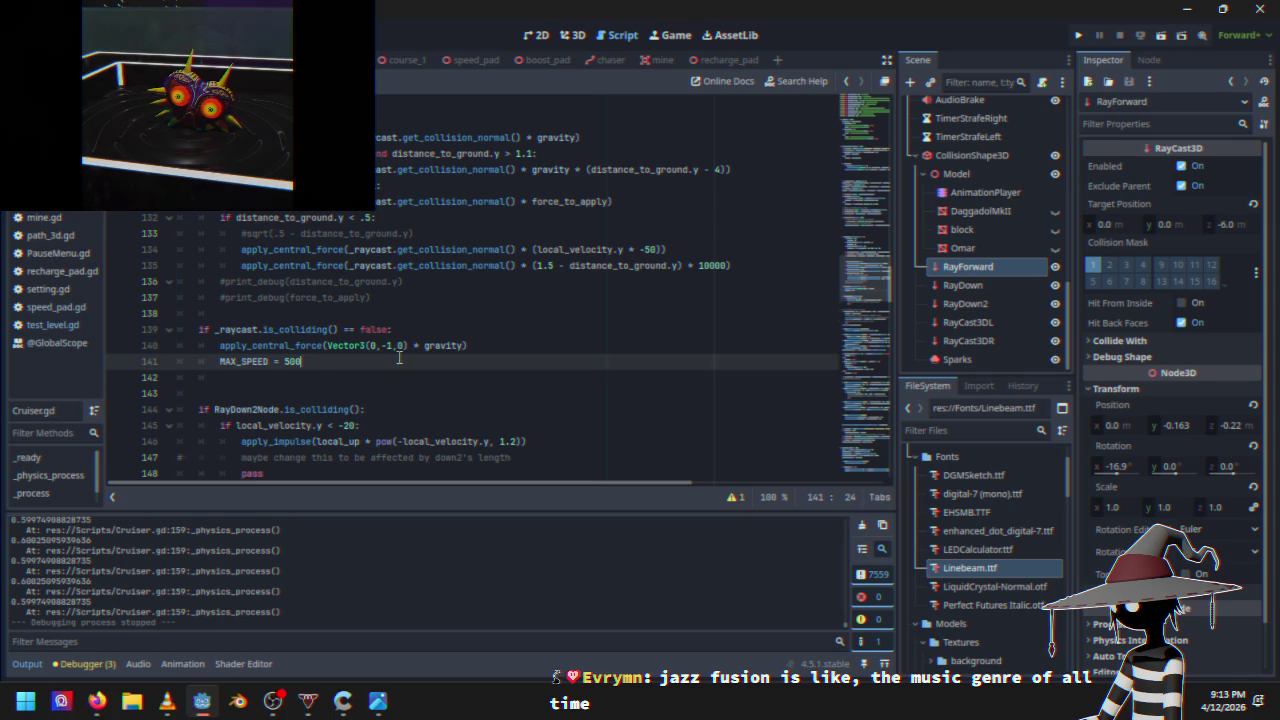
{"action": "scroll", "coordinate": [402, 357], "scroll_direction": "down", "scroll_amount": 2}
{"action": "scroll", "coordinate": [402, 357], "scroll_direction": "down", "scroll_amount": 2}
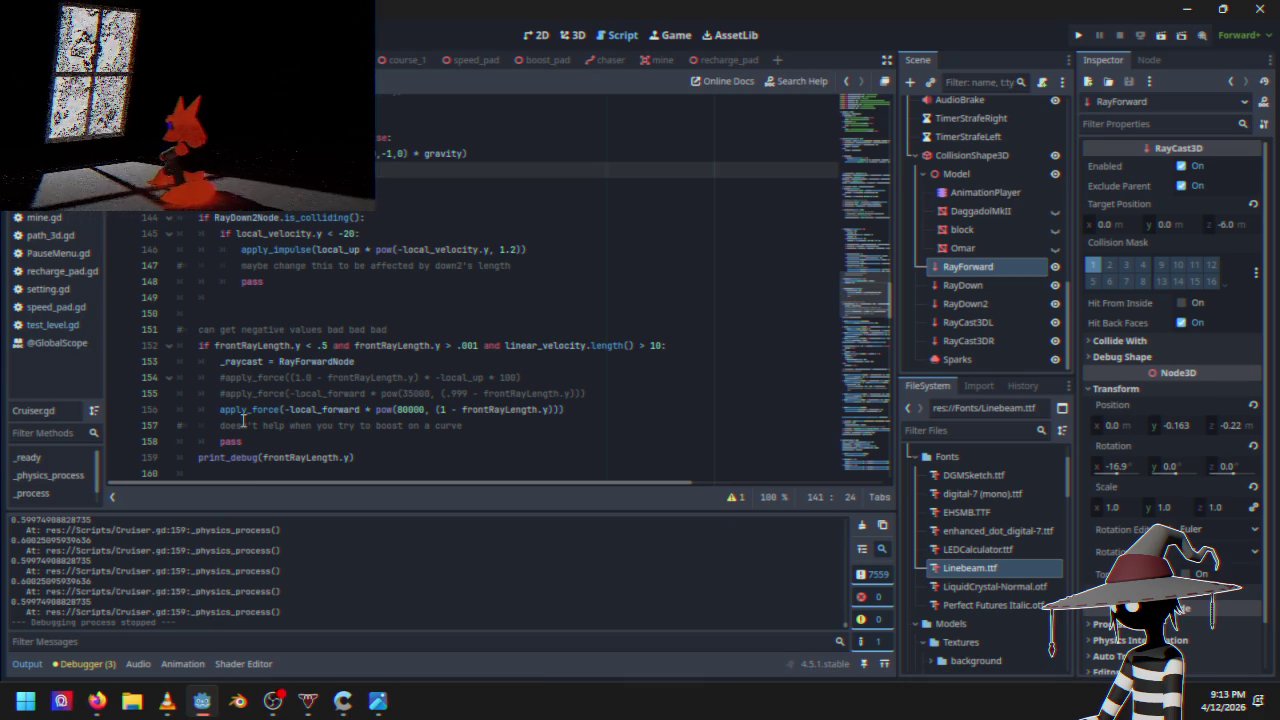
{"action": "key", "text": "ctrl+z"}
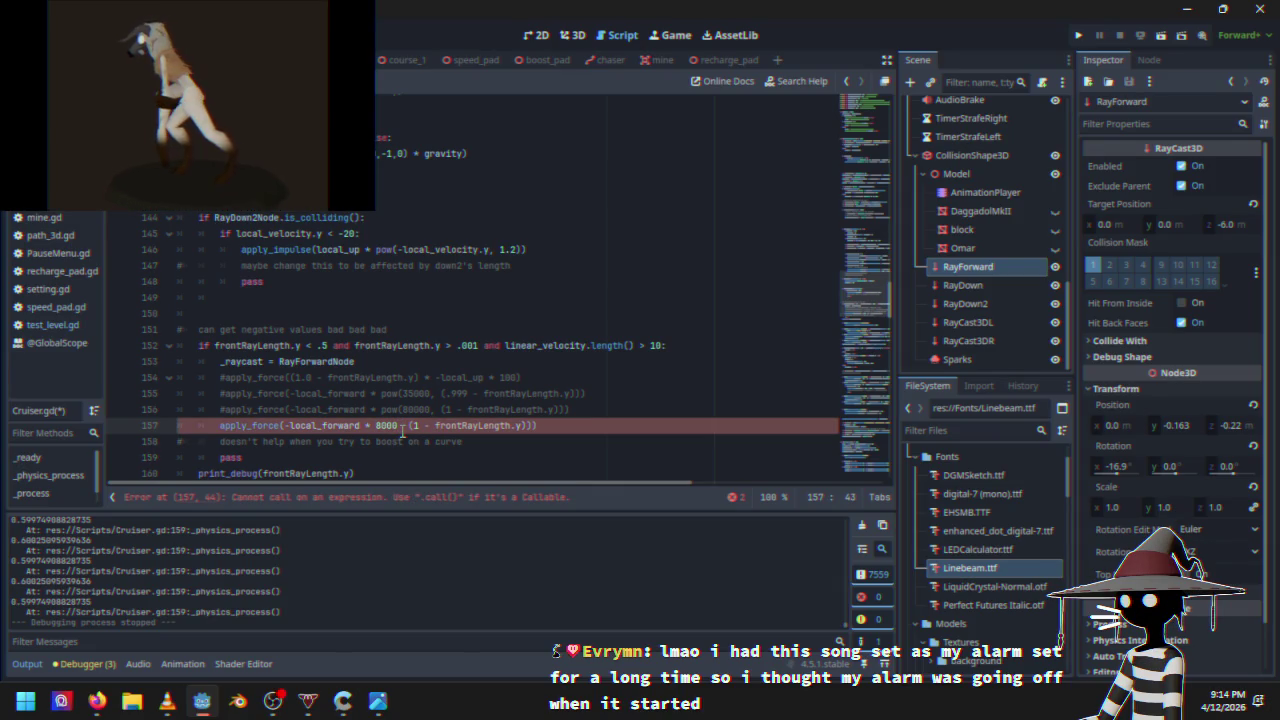
{"action": "type", "text": "*"}
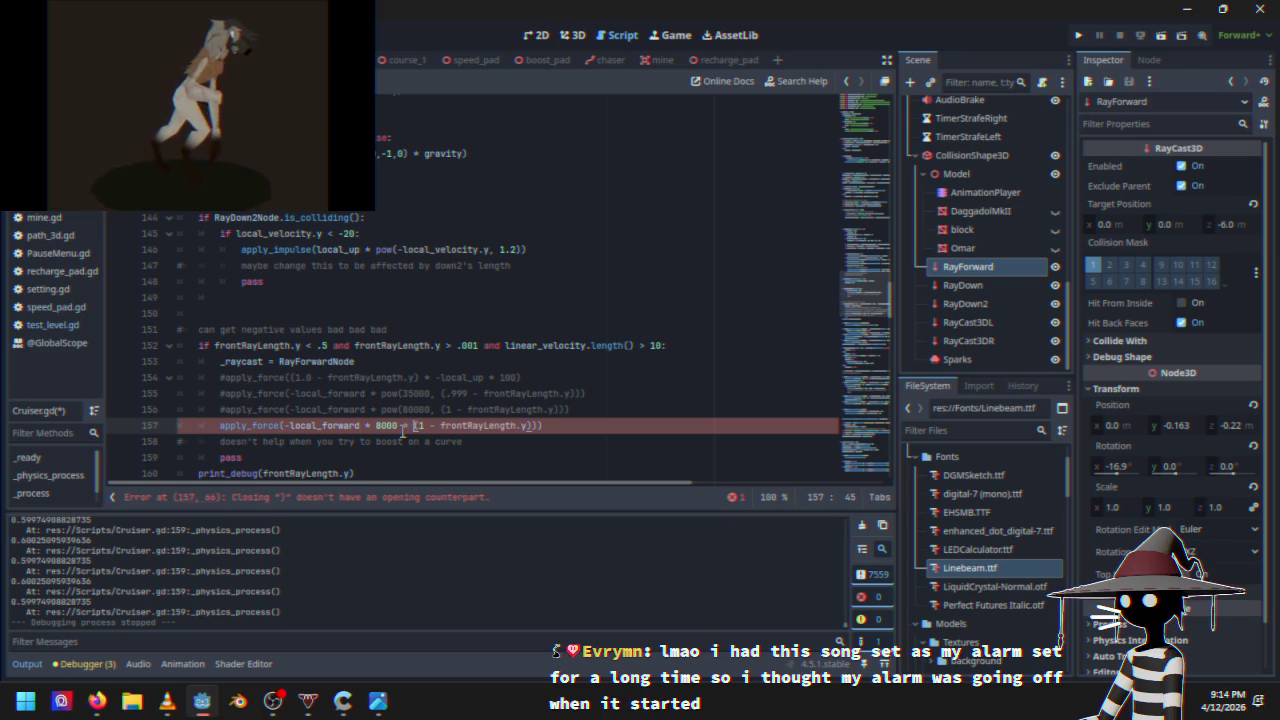
{"action": "left_click", "coordinate": [556, 425]}
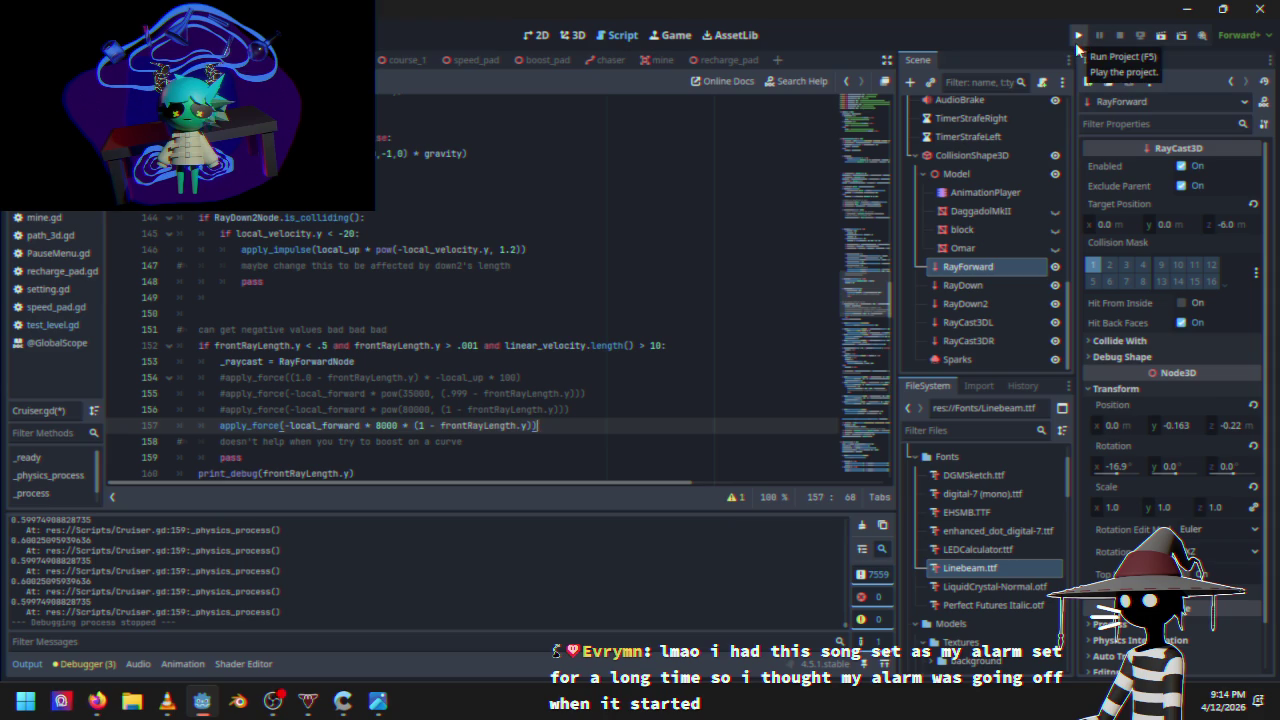
{"action": "left_click", "coordinate": [1075, 42]}
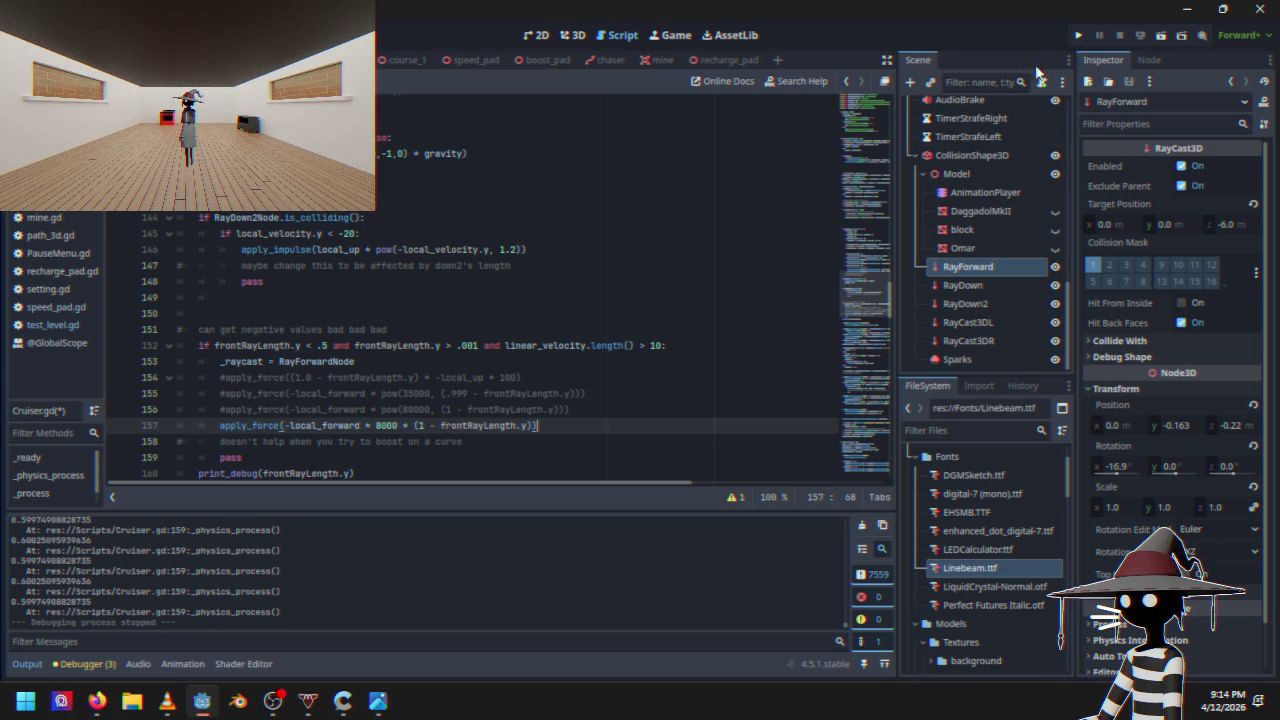
{"action": "left_click", "coordinate": [1082, 36]}
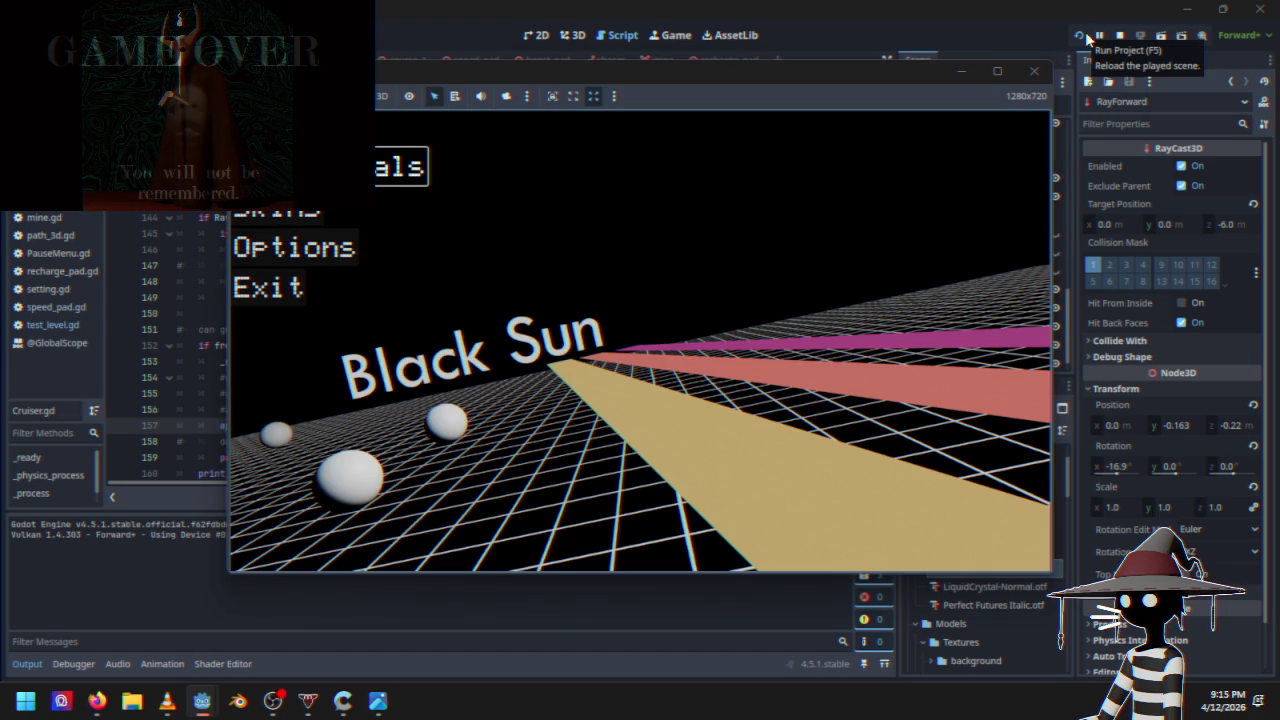
{"action": "key", "text": "Return"}
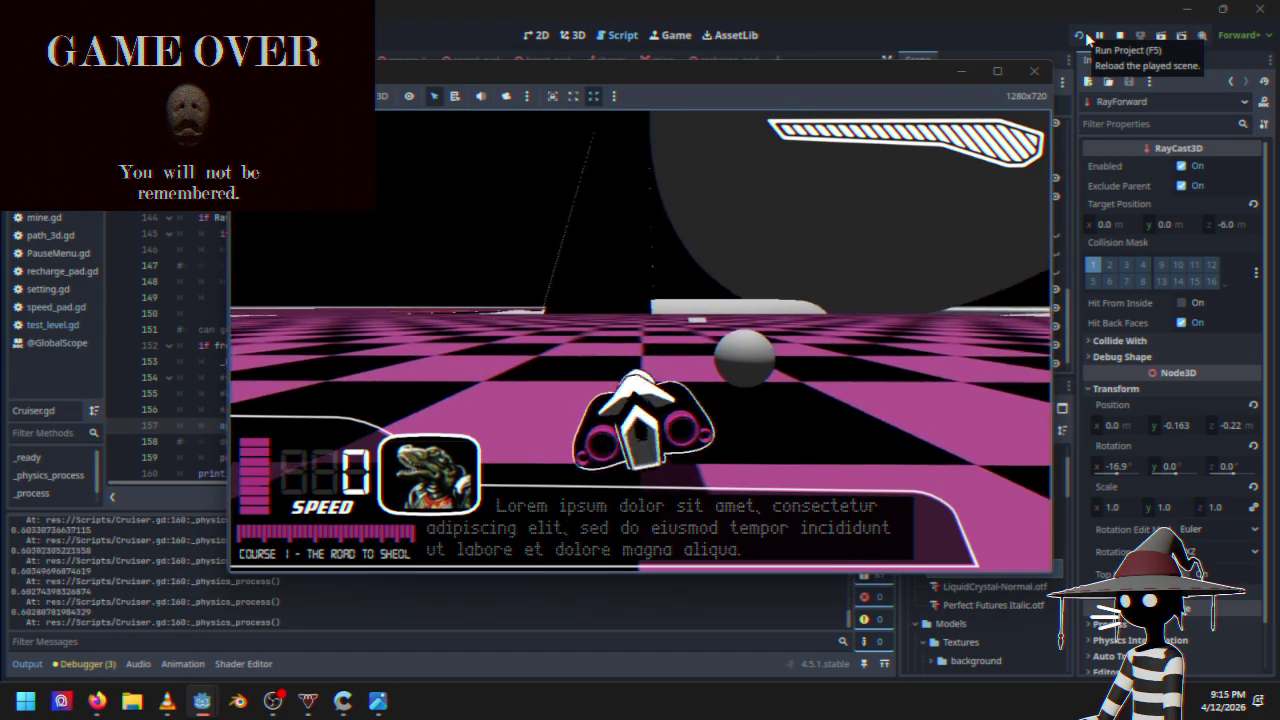
{"action": "key", "text": "w"}
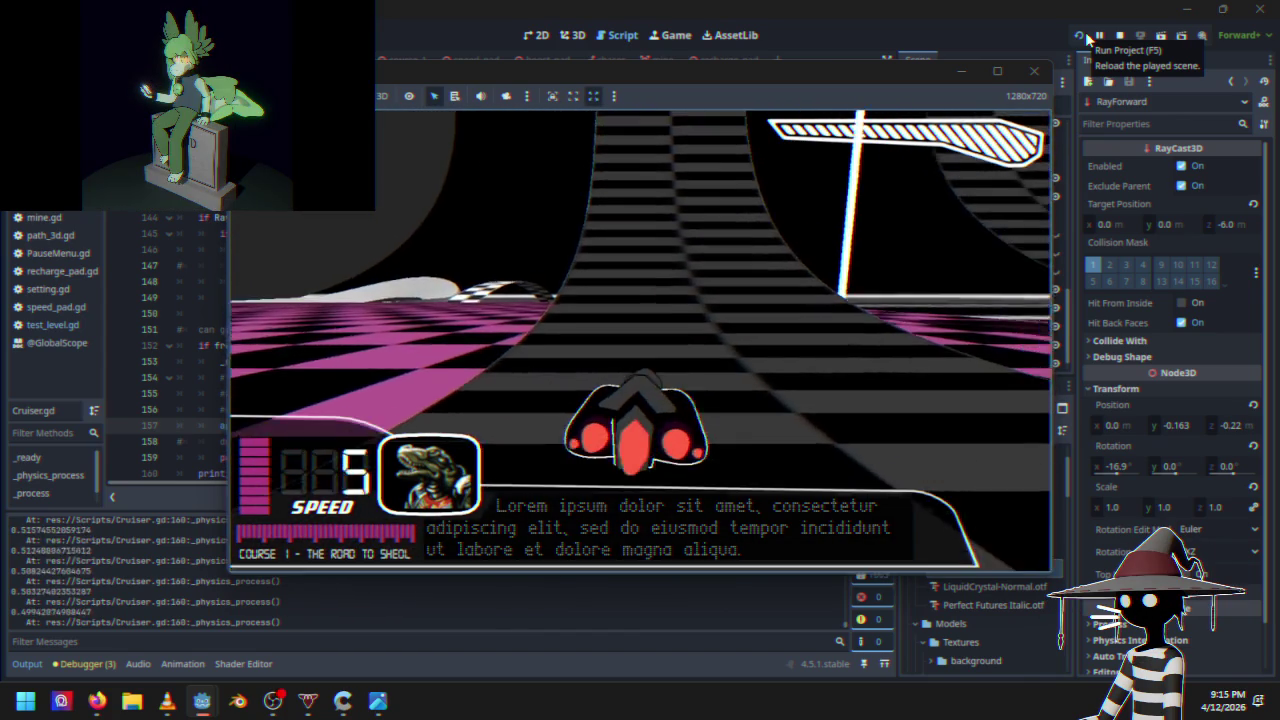
{"action": "key", "text": "Escape"}
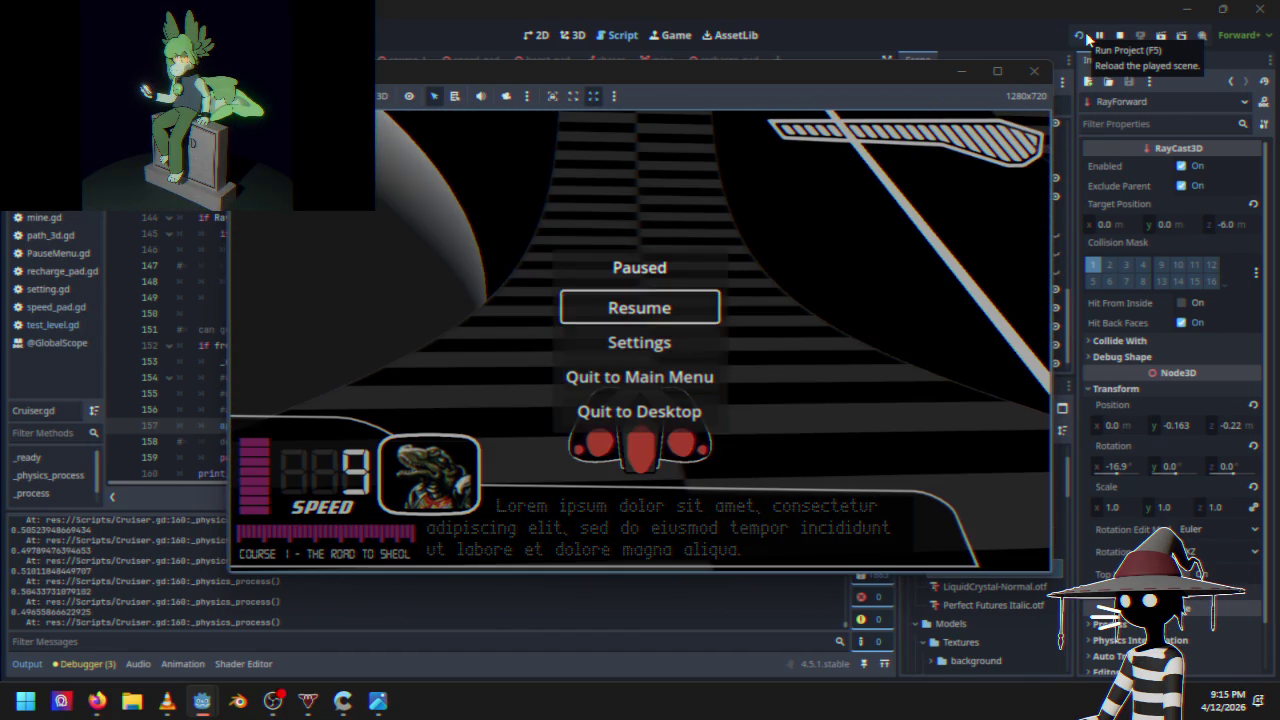
{"action": "key", "text": "F8"}
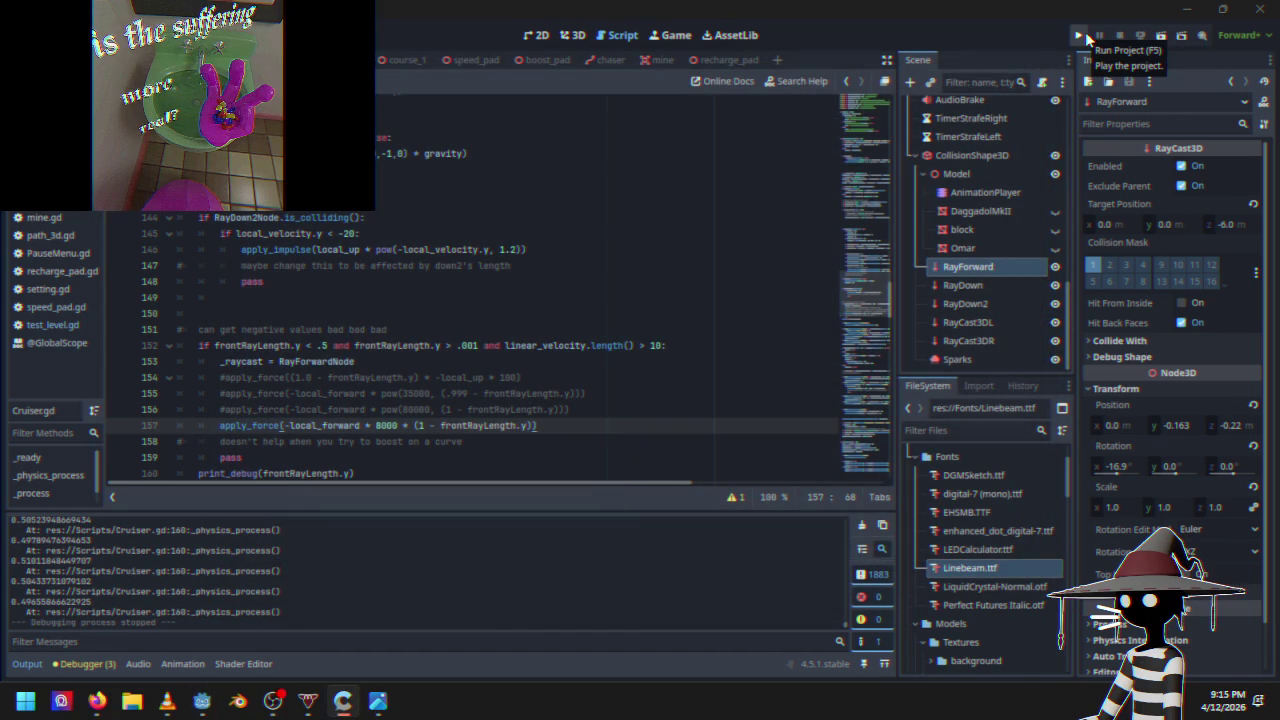
{"action": "left_click", "coordinate": [386, 426]}
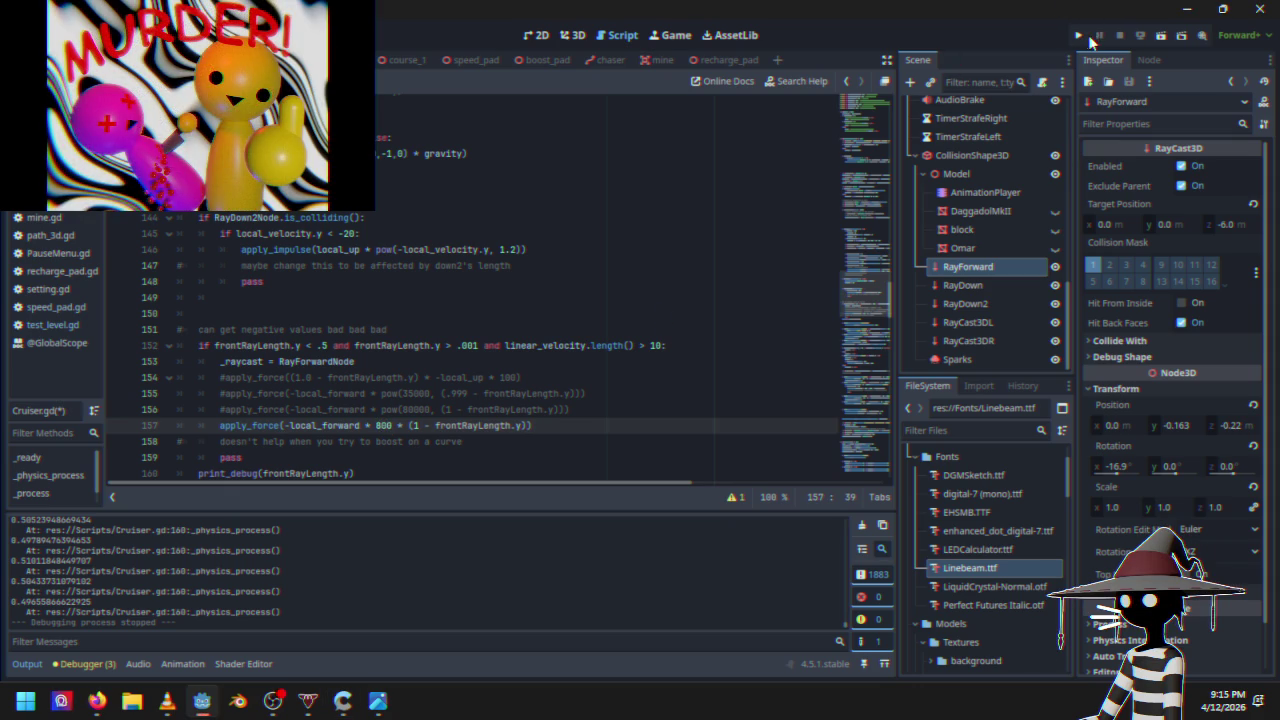
{"action": "left_click", "coordinate": [1084, 38]}
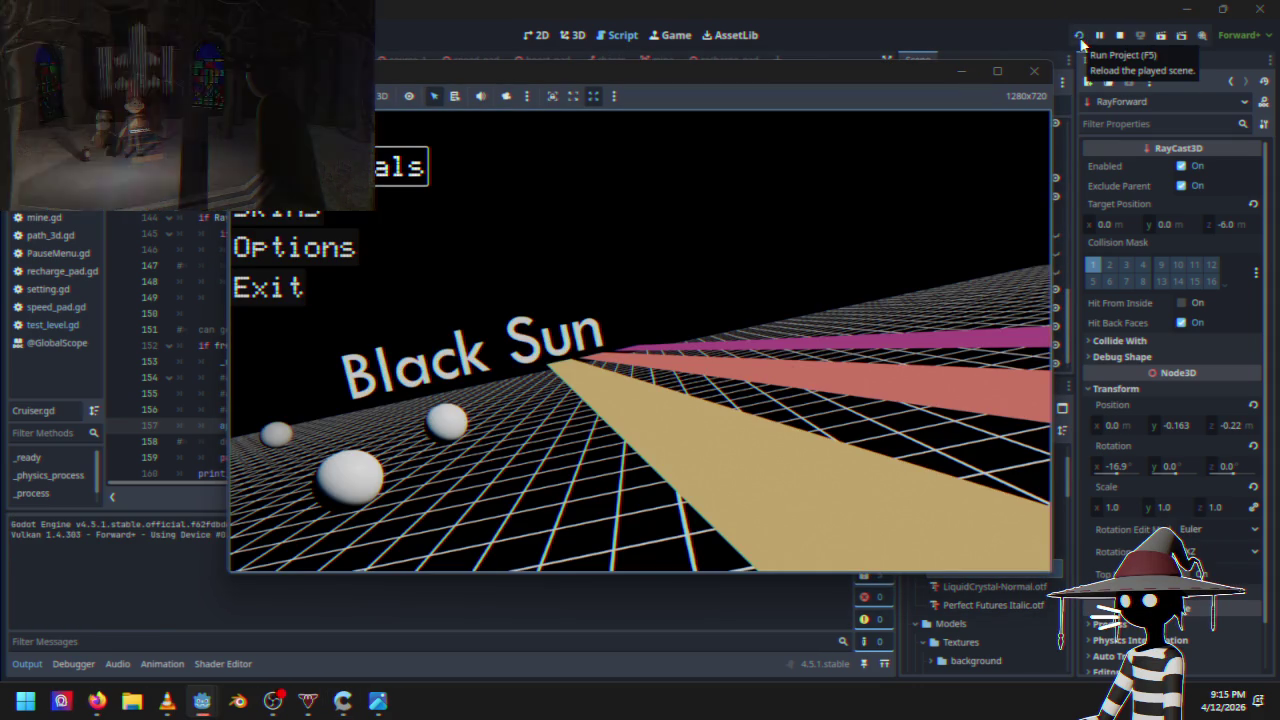
{"action": "key", "text": "Return"}
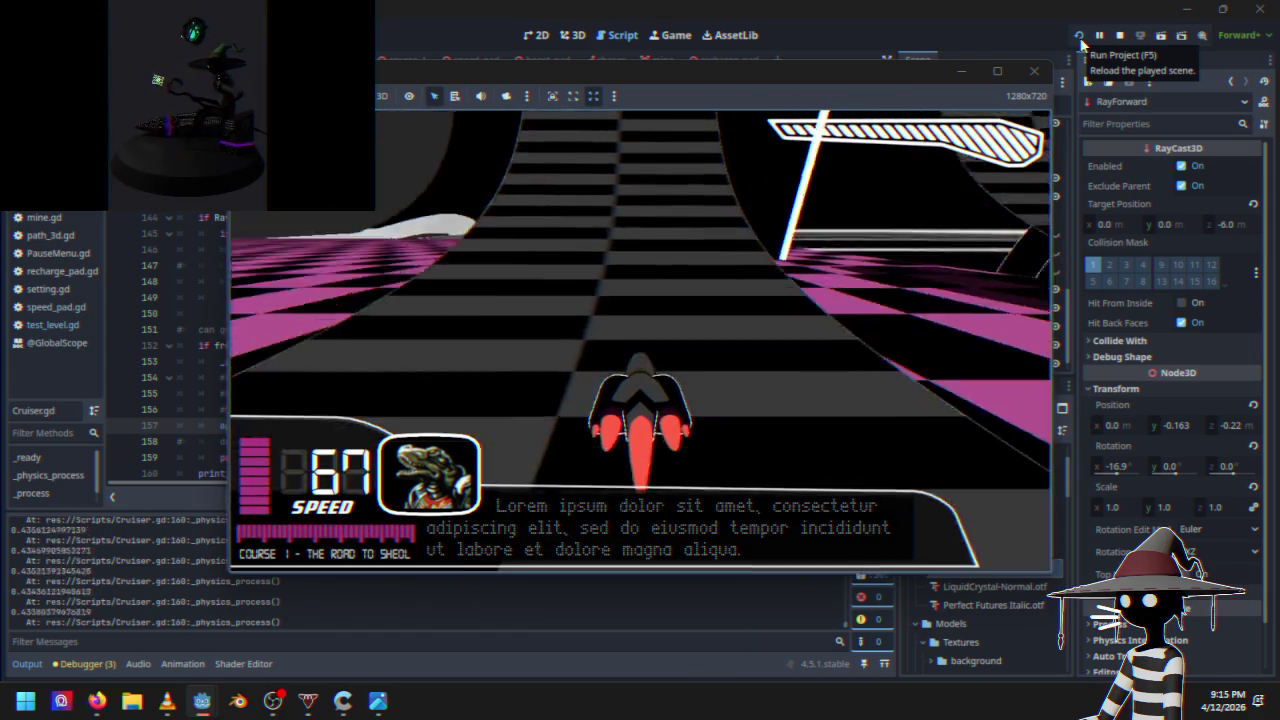
{"action": "key", "text": "Escape"}
{"action": "key", "text": "Return"}
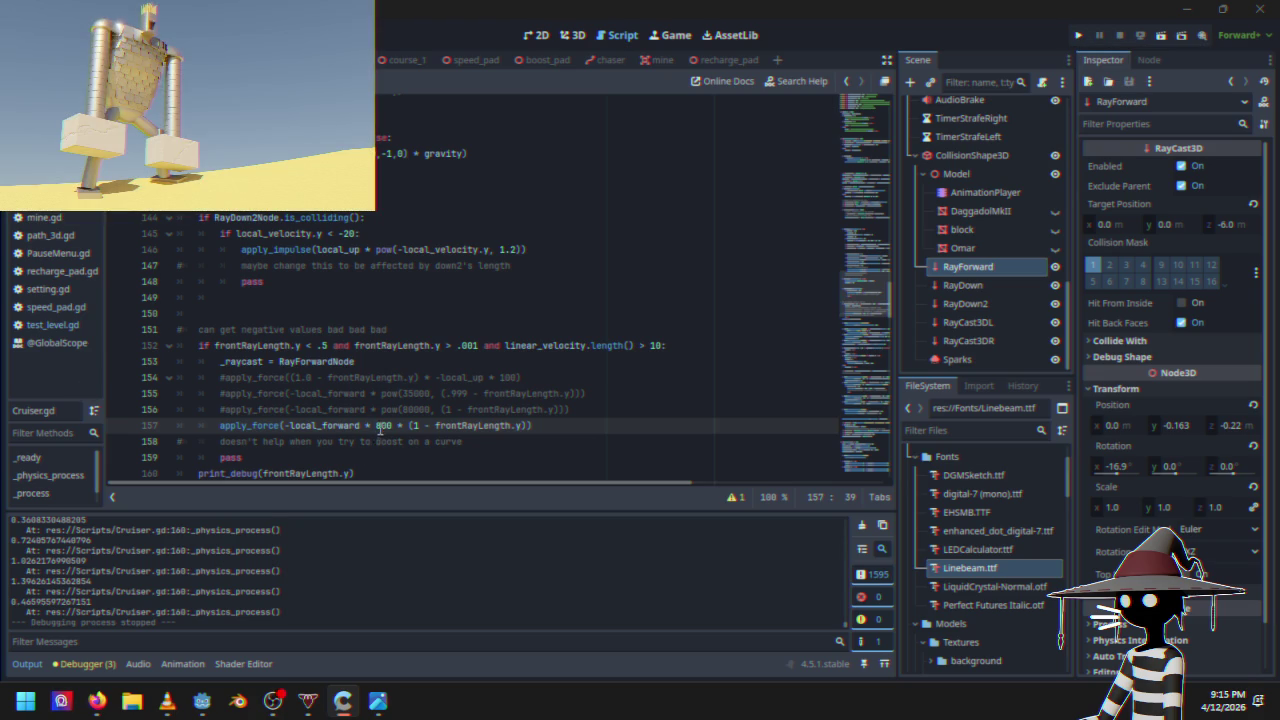
{"action": "key", "text": "BackSpace"}
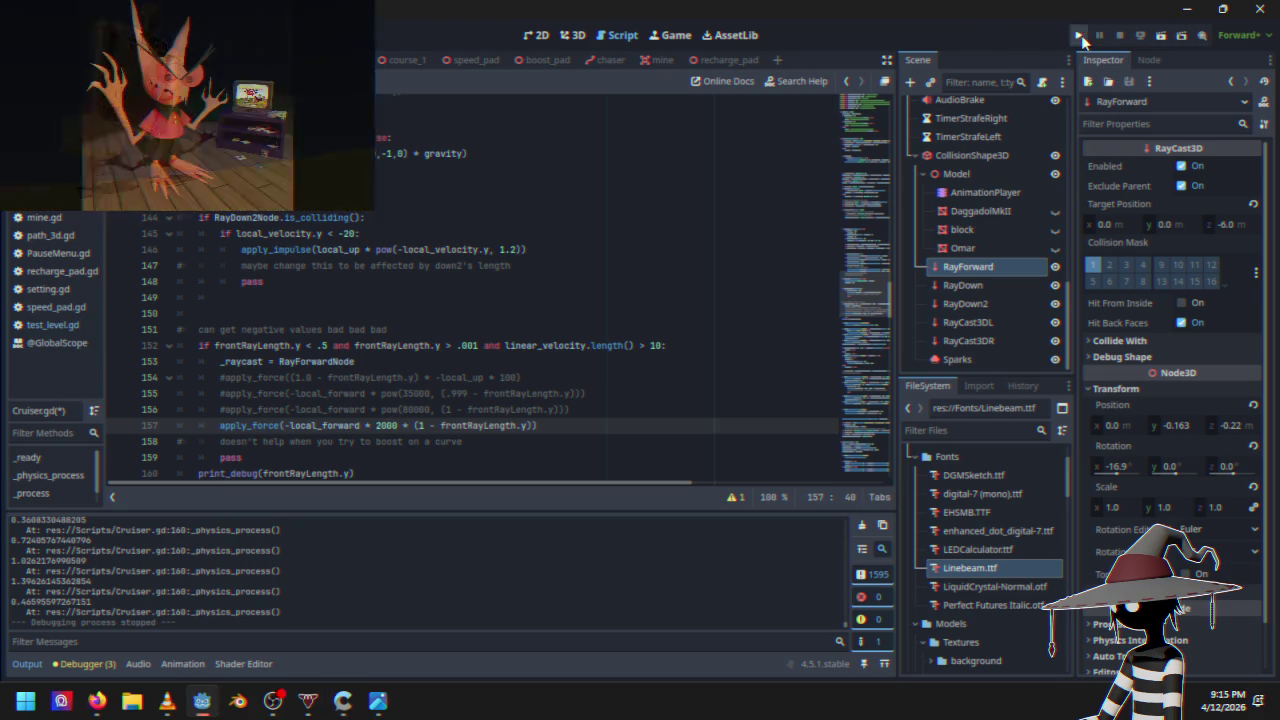
{"action": "left_click", "coordinate": [1079, 36]}
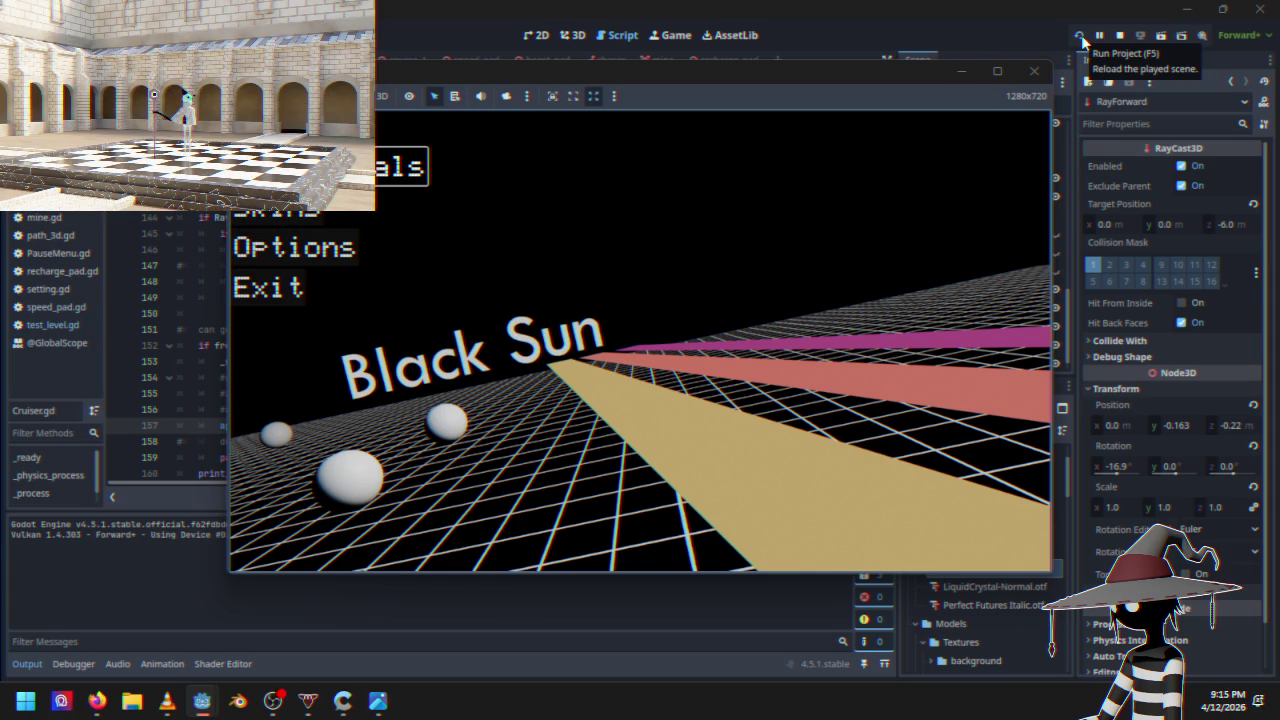
{"action": "key", "text": "Return"}
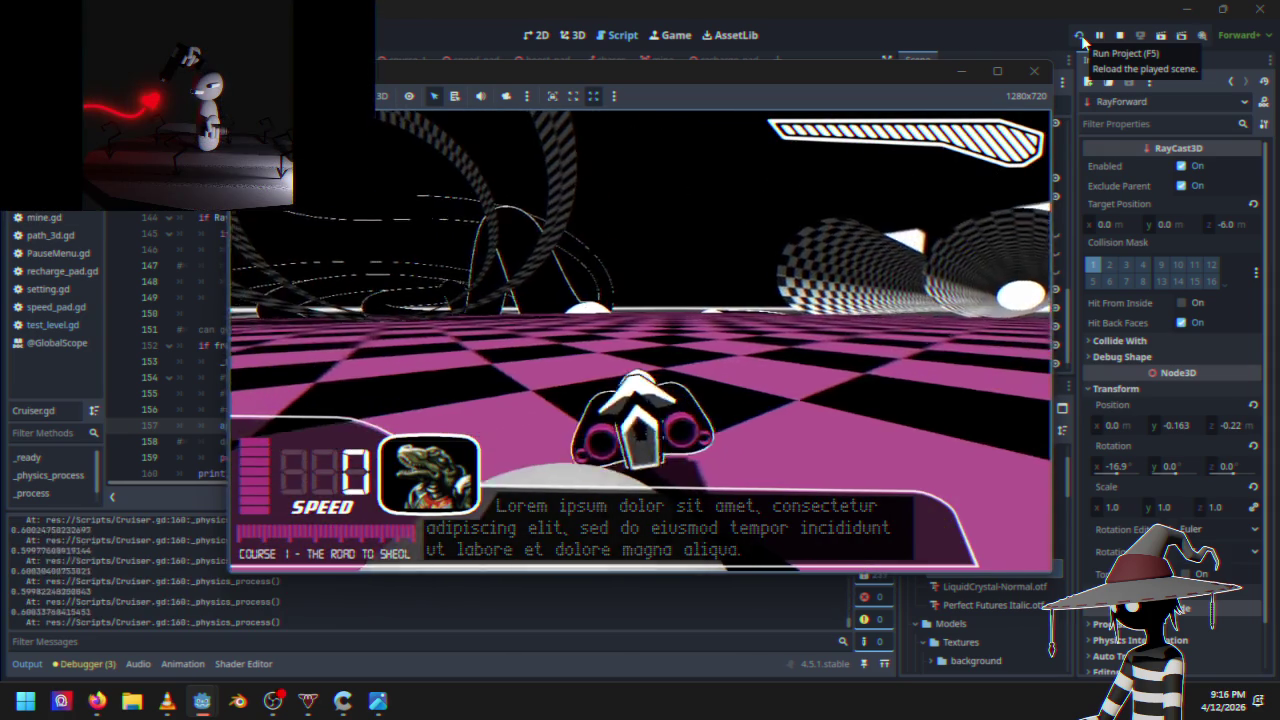
{"action": "key", "text": "w"}
{"action": "key", "text": "a"}
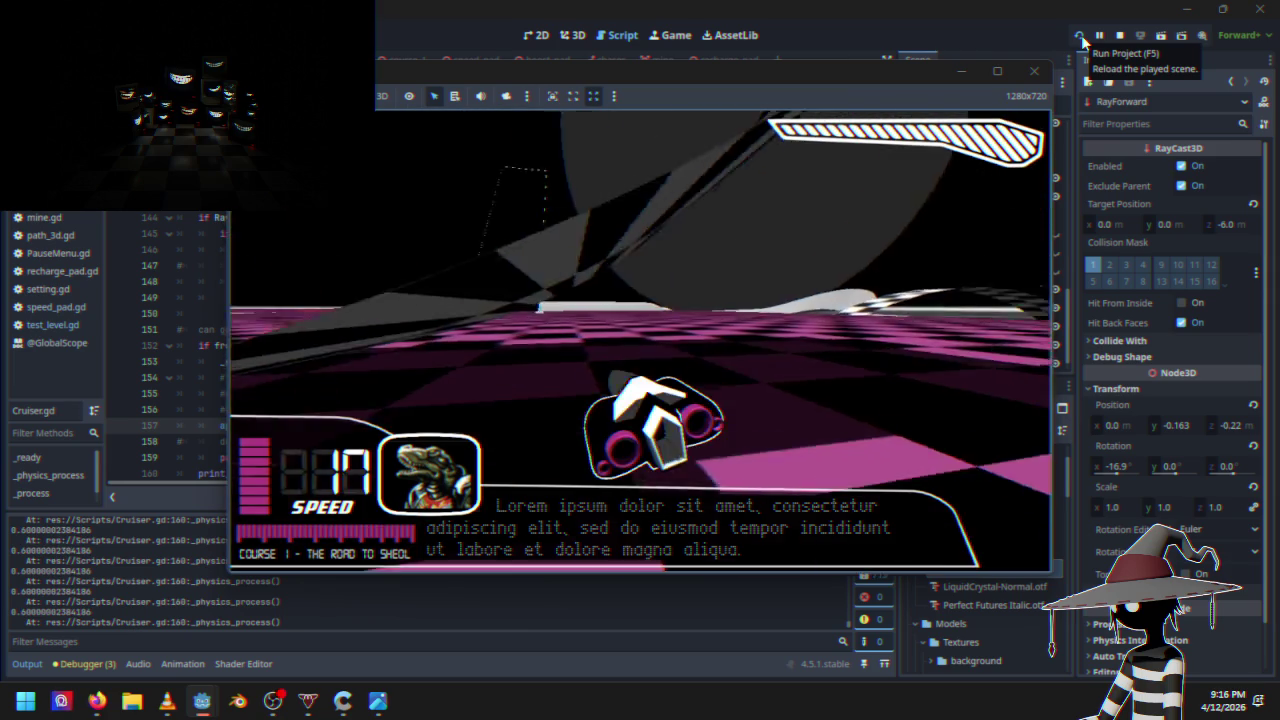
{"action": "key", "text": "w"}
{"action": "key", "text": "w"}
{"action": "key", "text": "w"}
{"action": "key", "text": "d"}
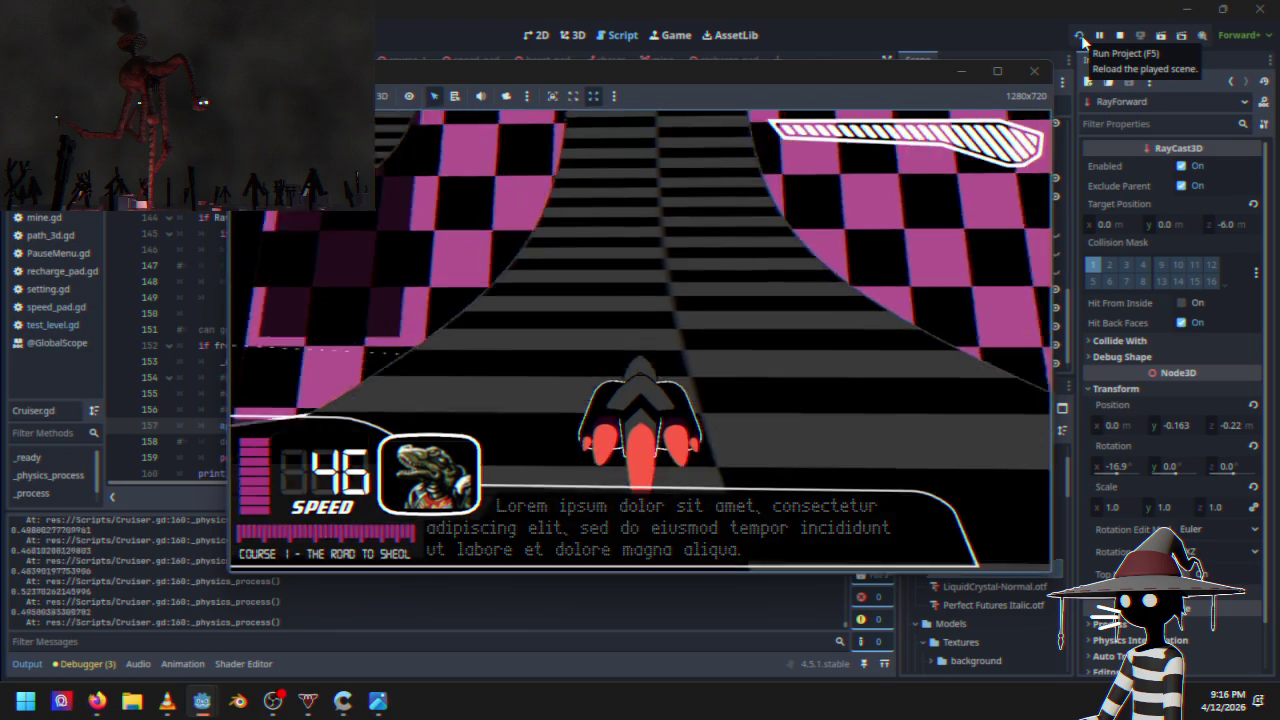
{"action": "key", "text": "w"}
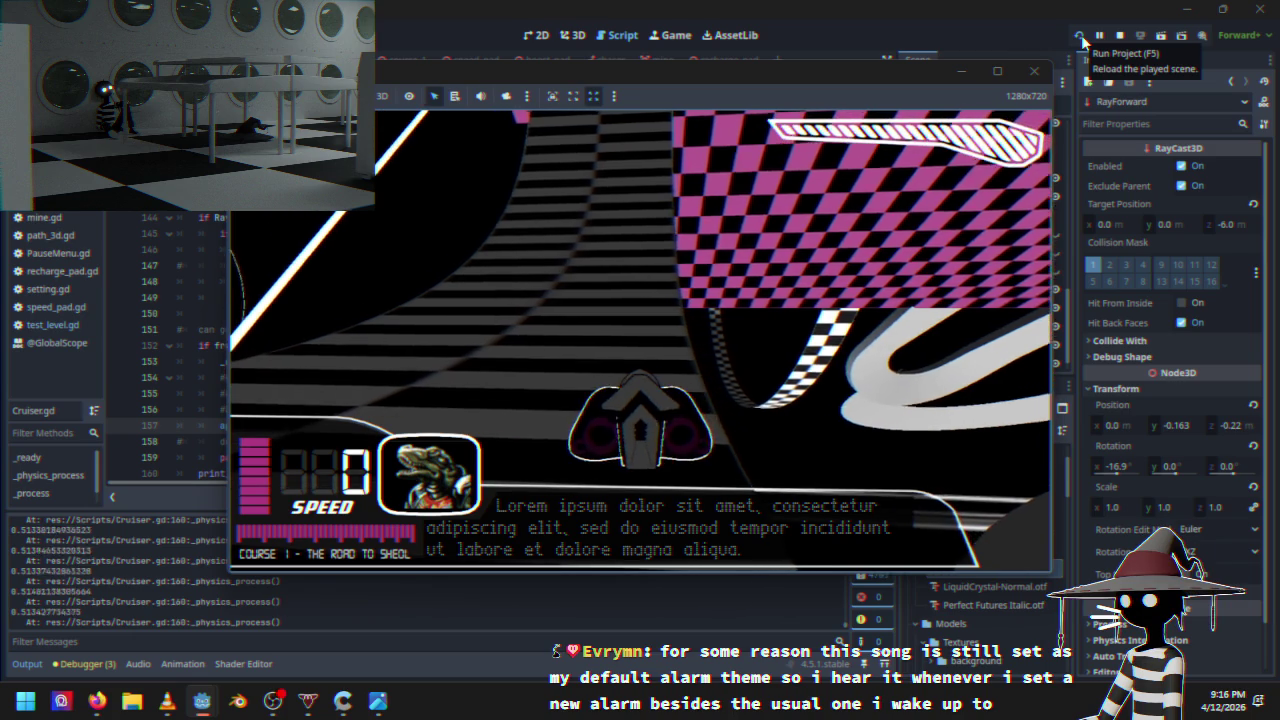
{"action": "key", "text": "Up"}
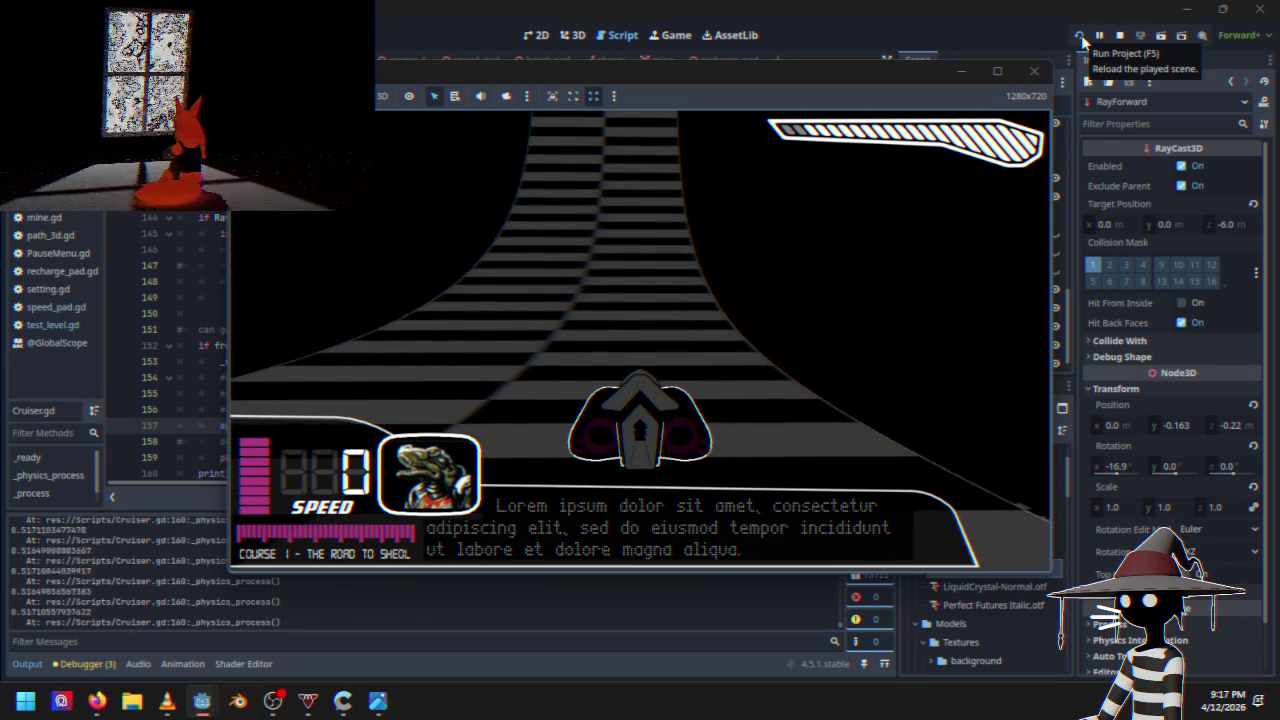
{"action": "key", "text": "w"}
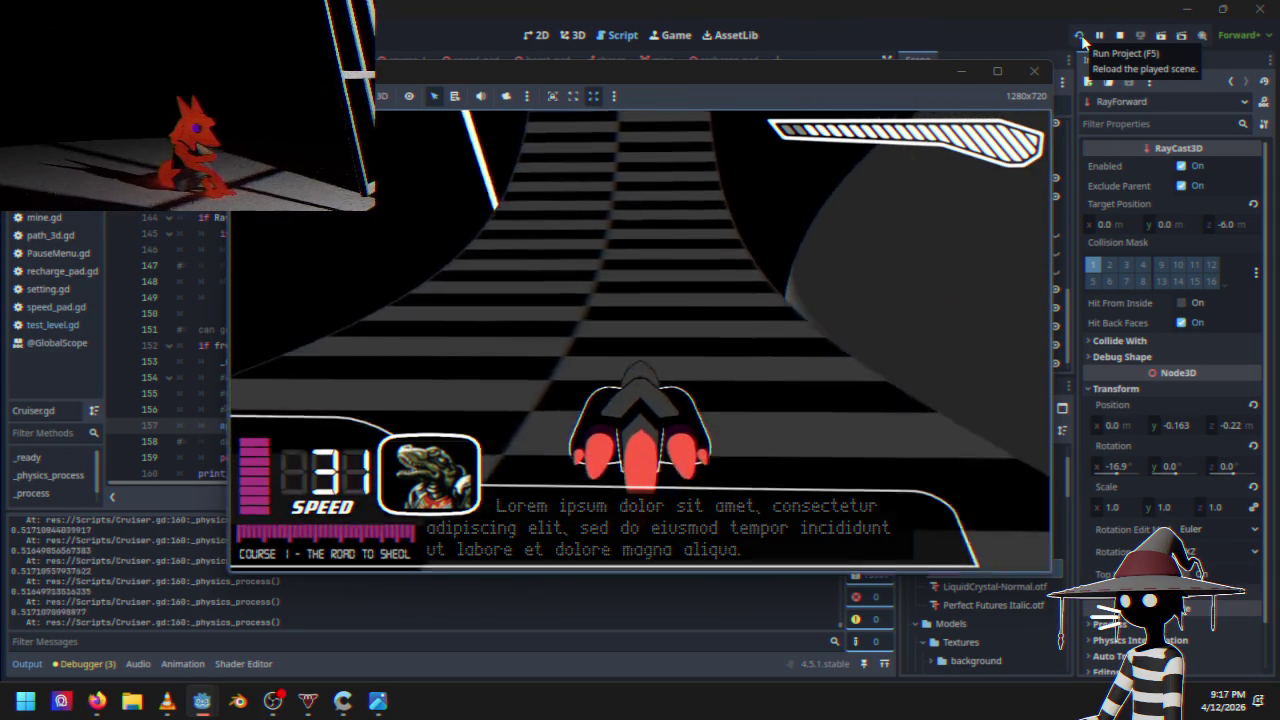
{"action": "key", "text": "s"}
{"action": "key", "text": "w"}
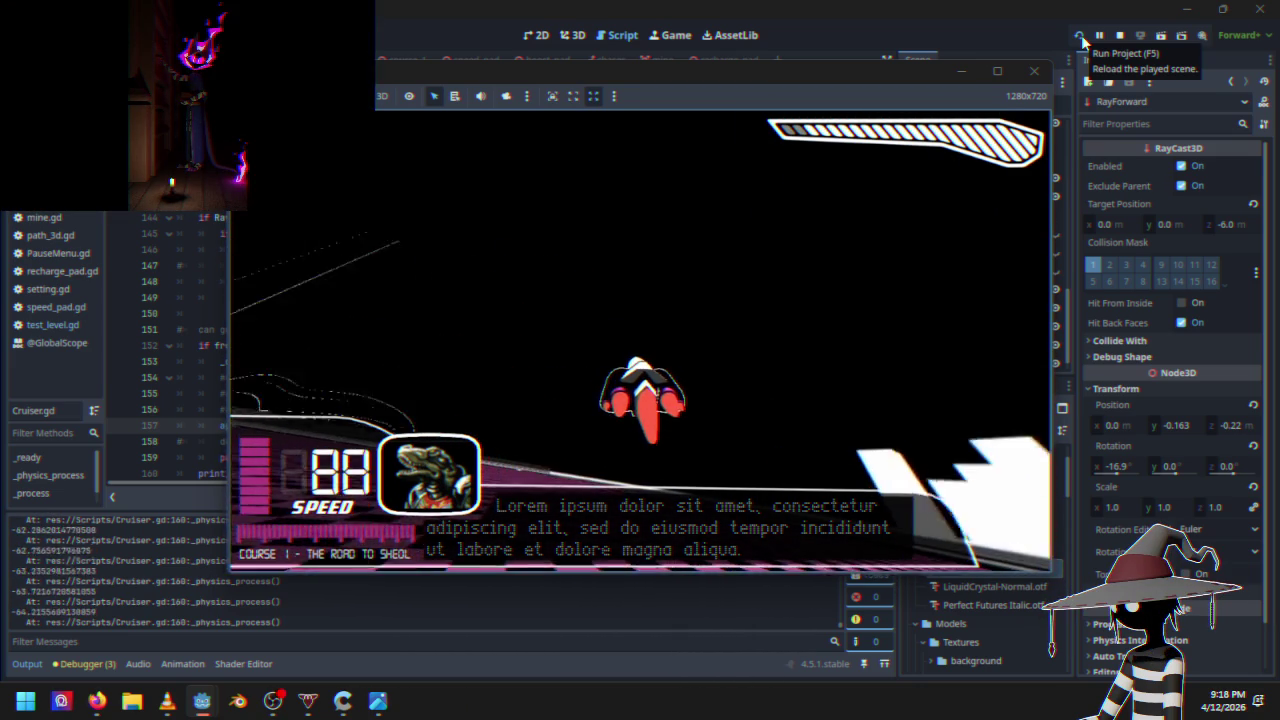
{"action": "key", "text": "Escape"}
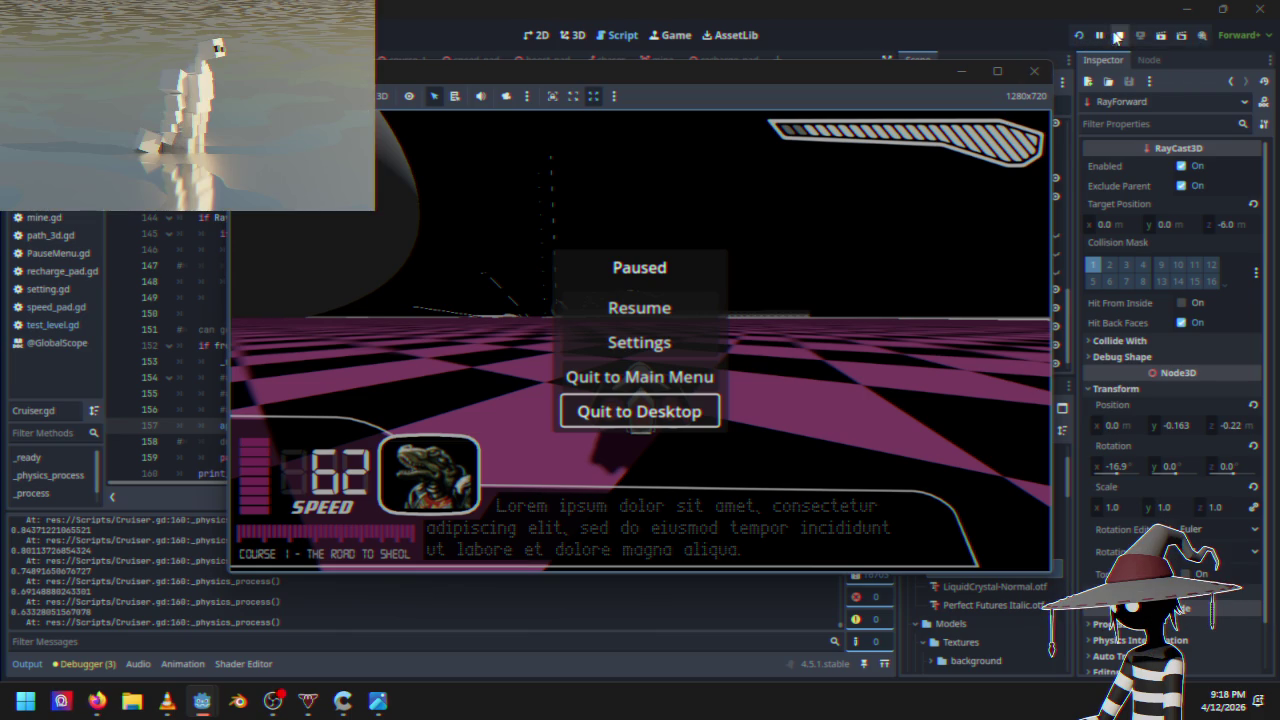
{"action": "left_click", "coordinate": [1117, 37]}
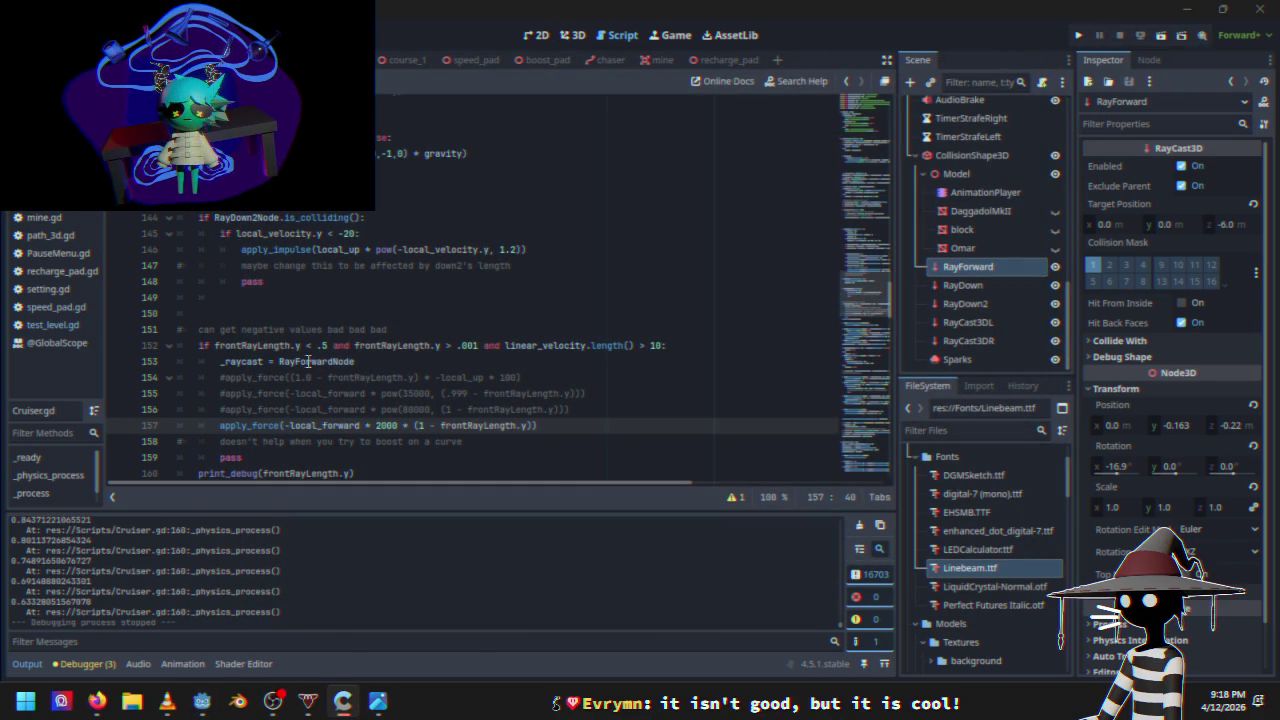
{"action": "double_click", "coordinate": [224, 361]}
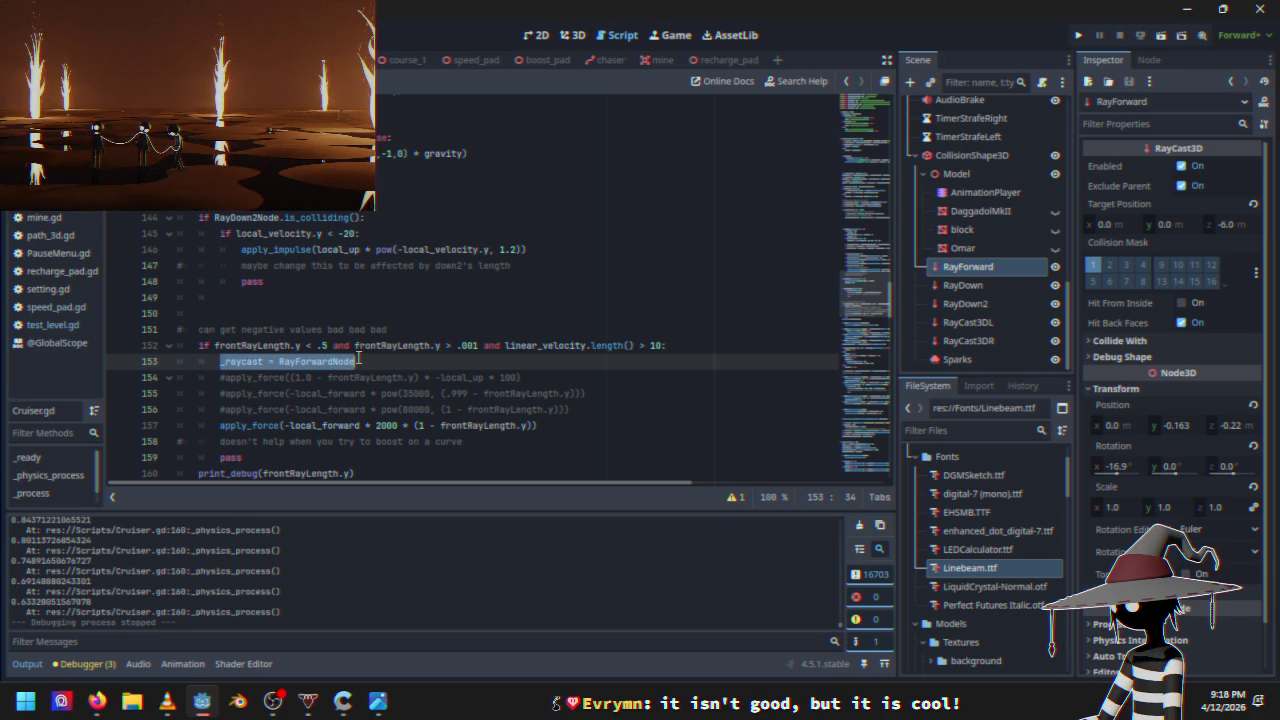
{"action": "key", "text": "BackSpace"}
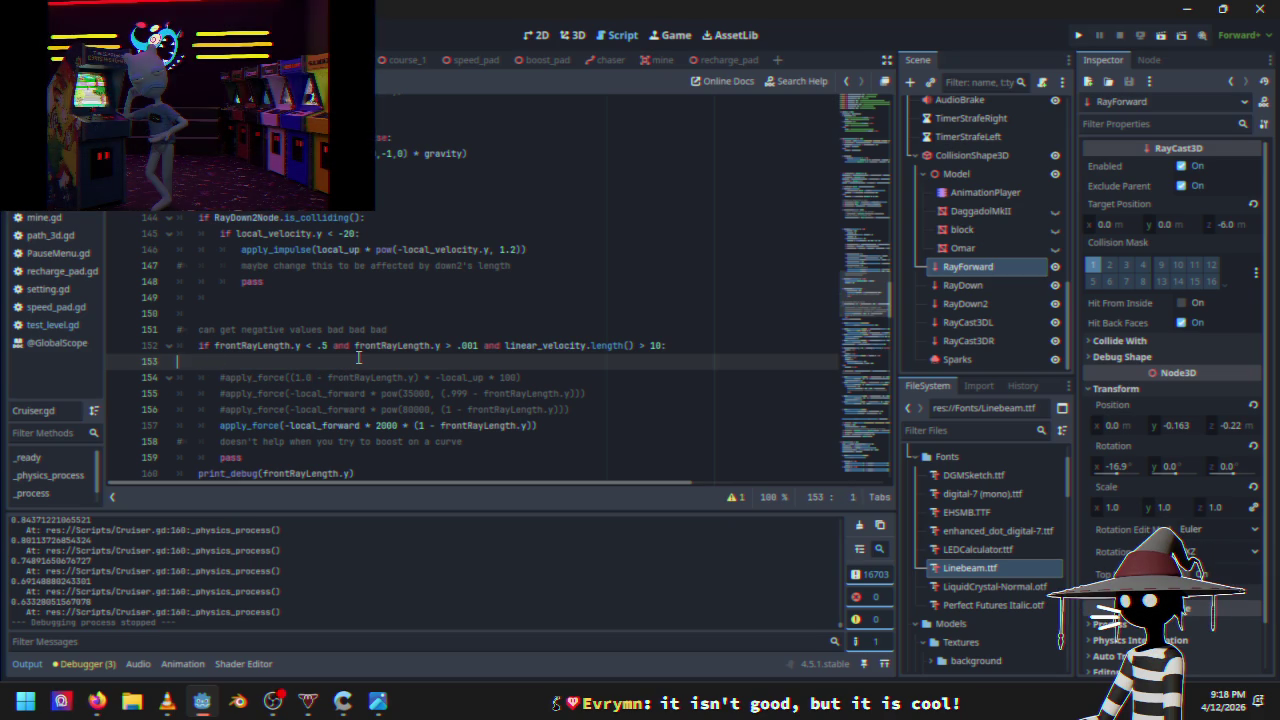
{"action": "key", "text": "BackSpace"}
{"action": "scroll", "coordinate": [362, 311], "scroll_direction": "up", "scroll_amount": 5}
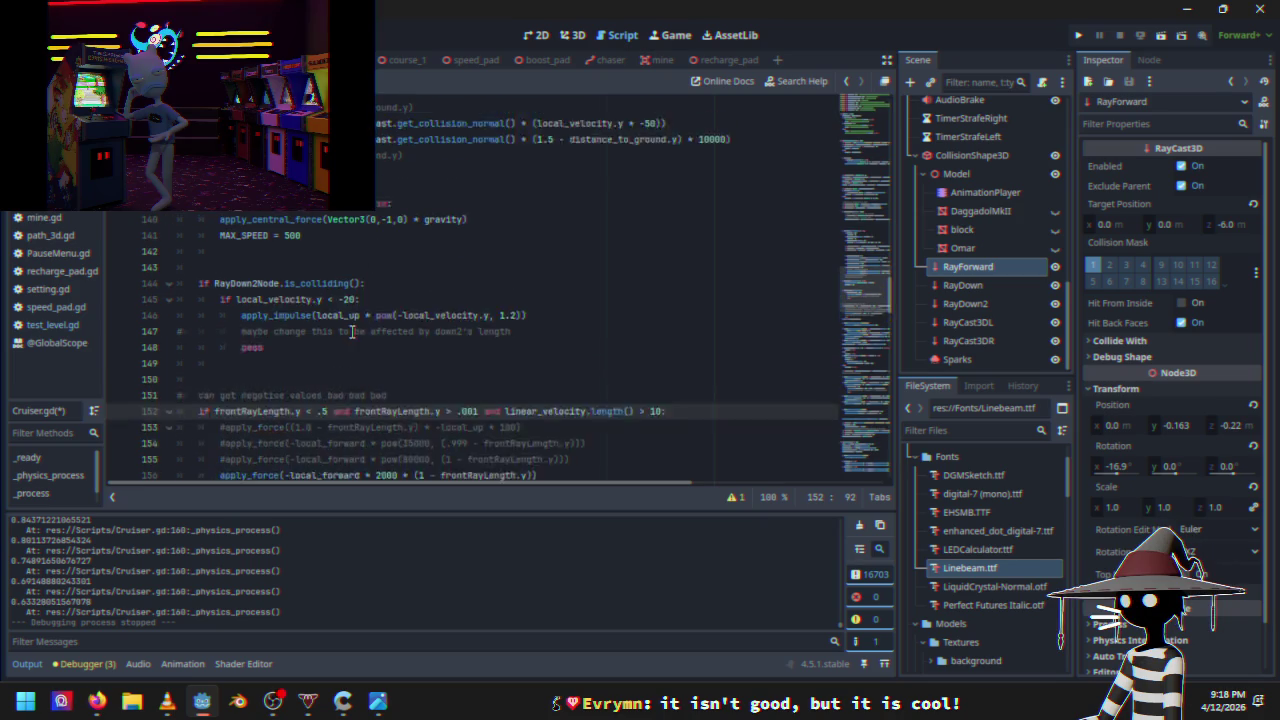
{"action": "scroll", "coordinate": [352, 327], "scroll_direction": "up", "scroll_amount": 12}
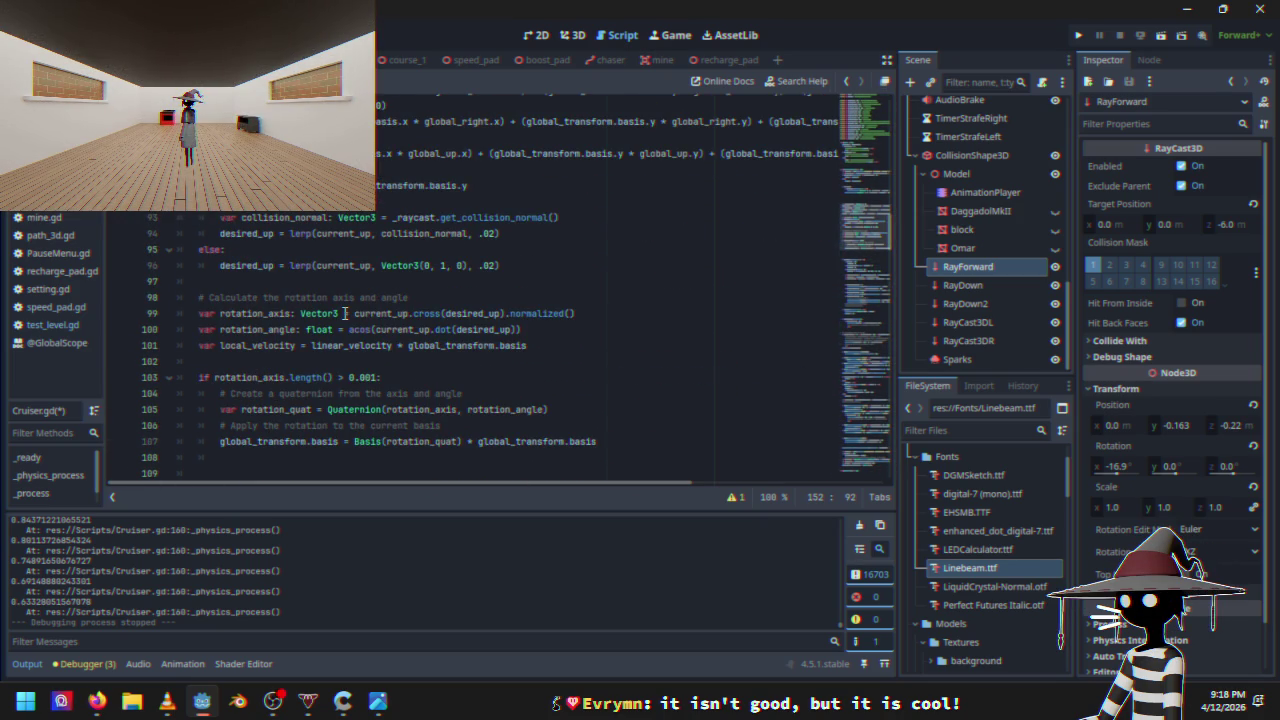
{"action": "scroll", "coordinate": [345, 313], "scroll_direction": "up", "scroll_amount": 9}
{"action": "scroll", "coordinate": [337, 334], "scroll_direction": "up", "scroll_amount": 2}
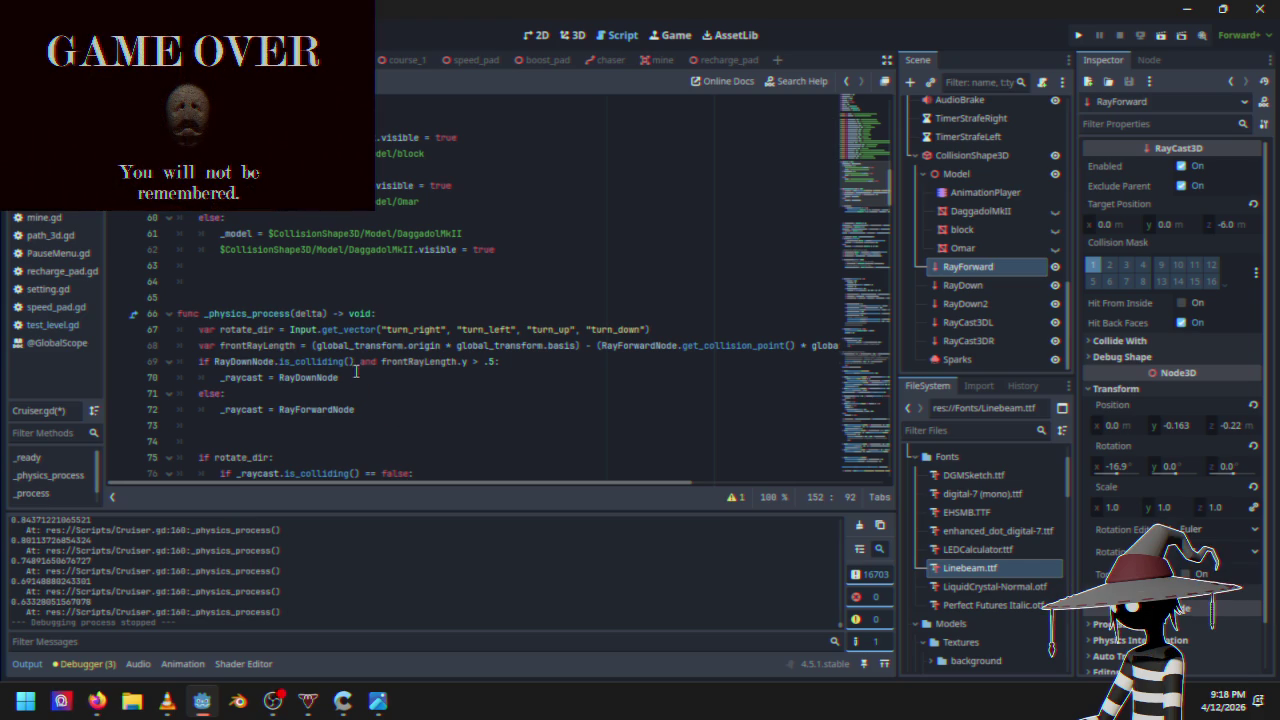
{"action": "left_click_drag", "start_coordinate": [358, 361], "coordinate": [449, 361]}
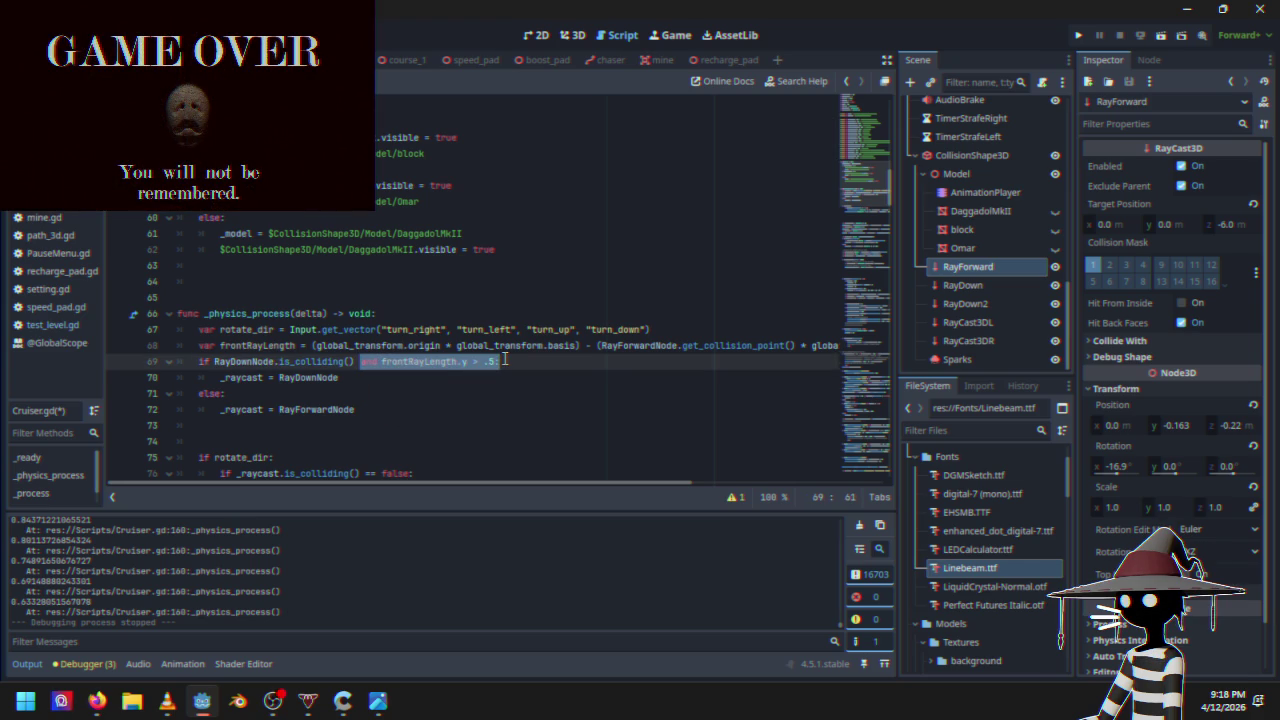
{"action": "key", "text": "BackSpace"}
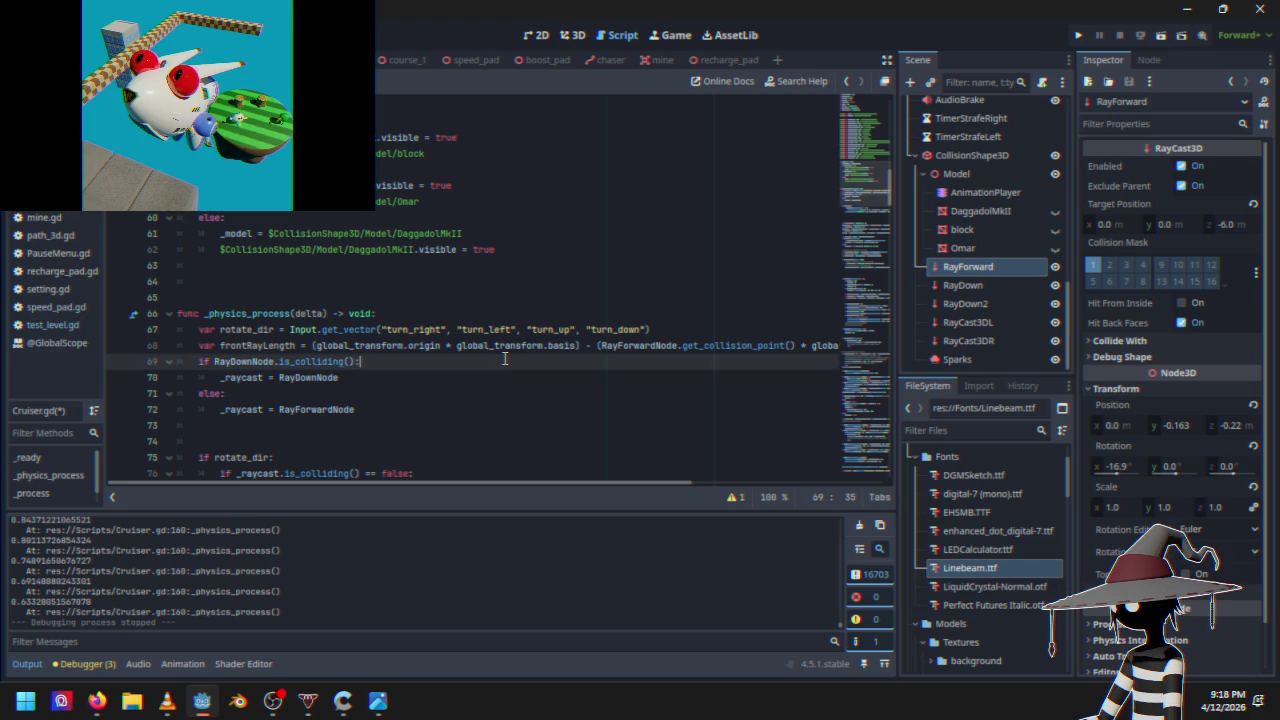
{"action": "left_click", "coordinate": [1078, 36]}
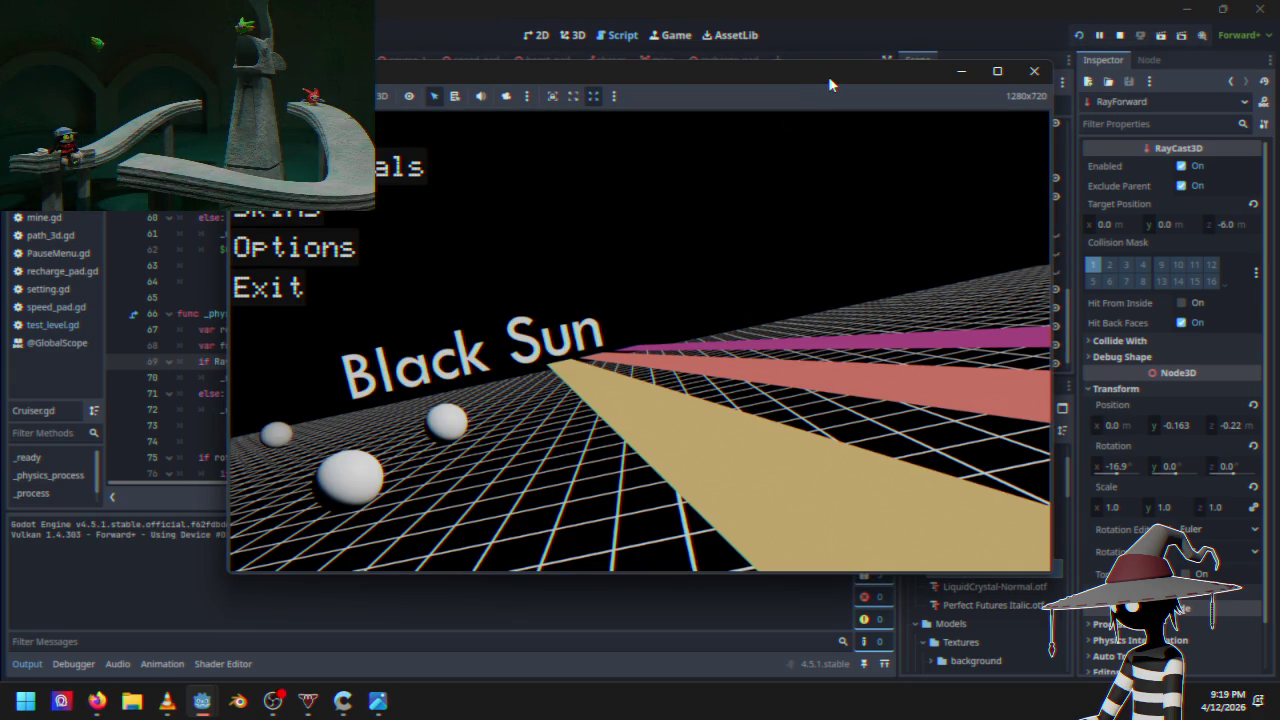
{"action": "key", "text": "Return"}
{"action": "key", "text": "Escape"}
{"action": "key", "text": "Down"}
{"action": "key", "text": "Return"}
{"action": "key", "text": "Up"}
{"action": "key", "text": "Return"}
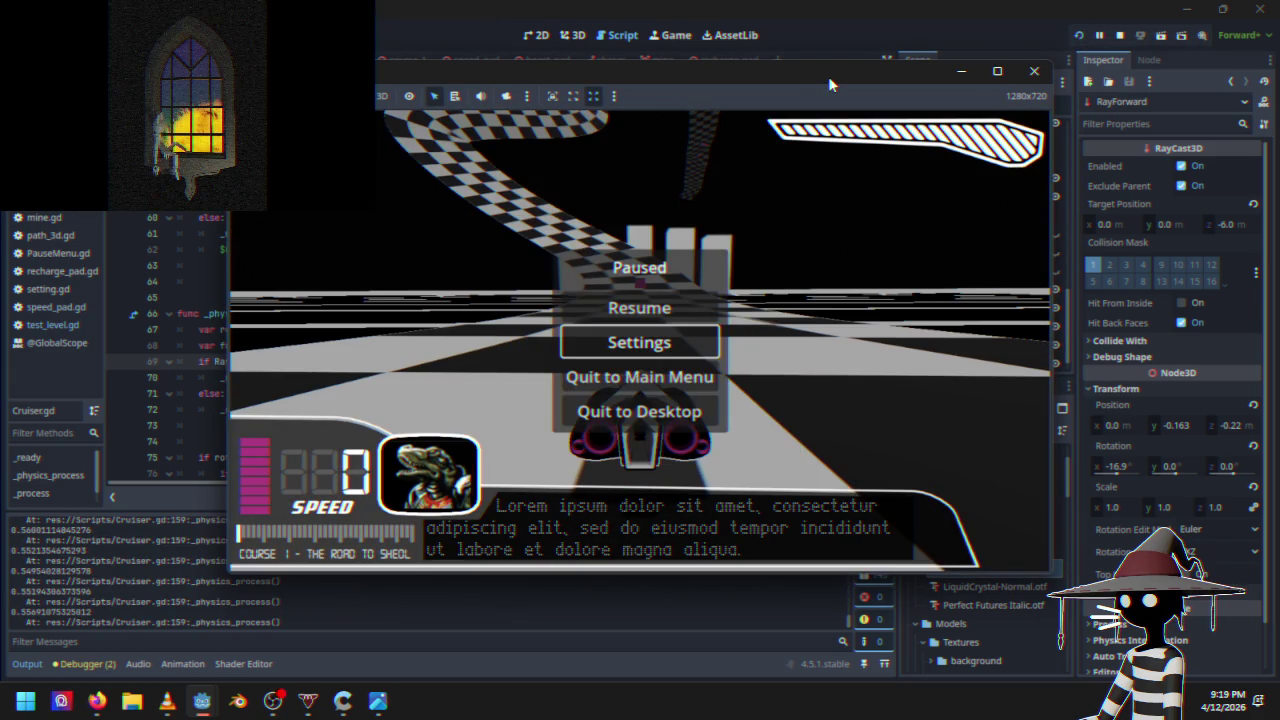
{"action": "key", "text": "Down"}
{"action": "key", "text": "Return"}
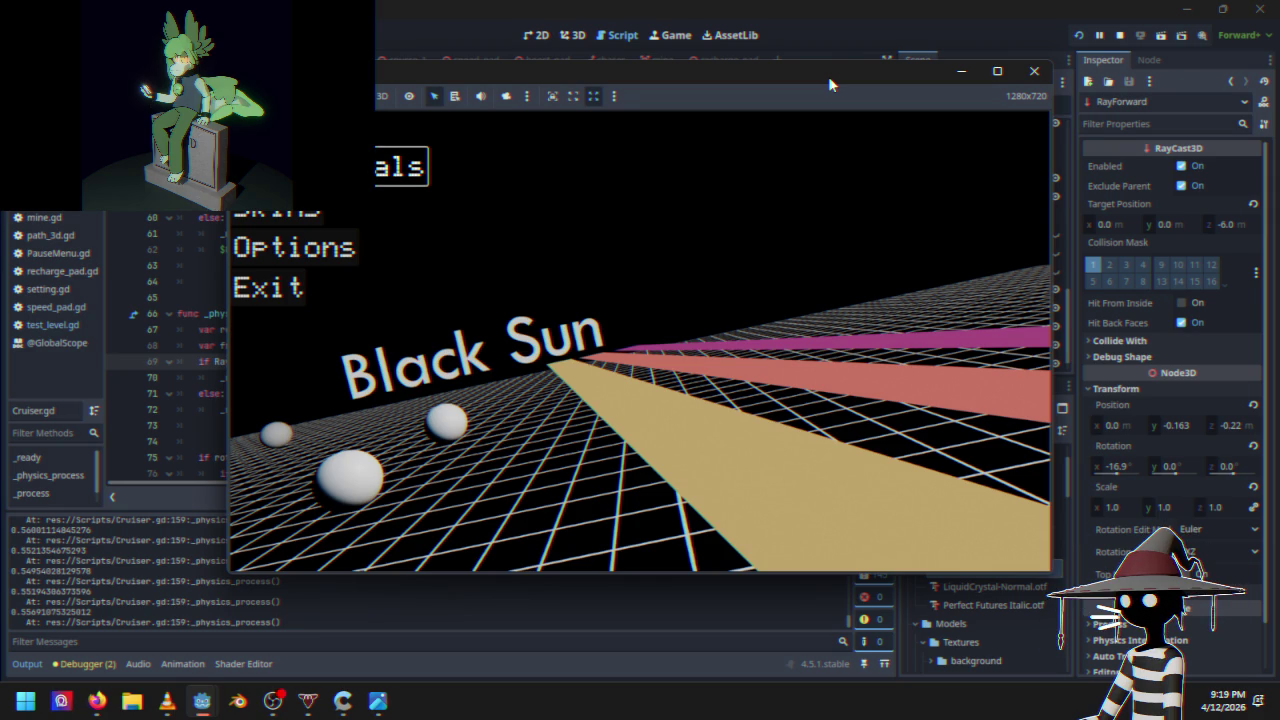
{"action": "key", "text": "Return"}
{"action": "key", "text": "Up"}
{"action": "key", "text": "Up"}
{"action": "key", "text": "Up"}
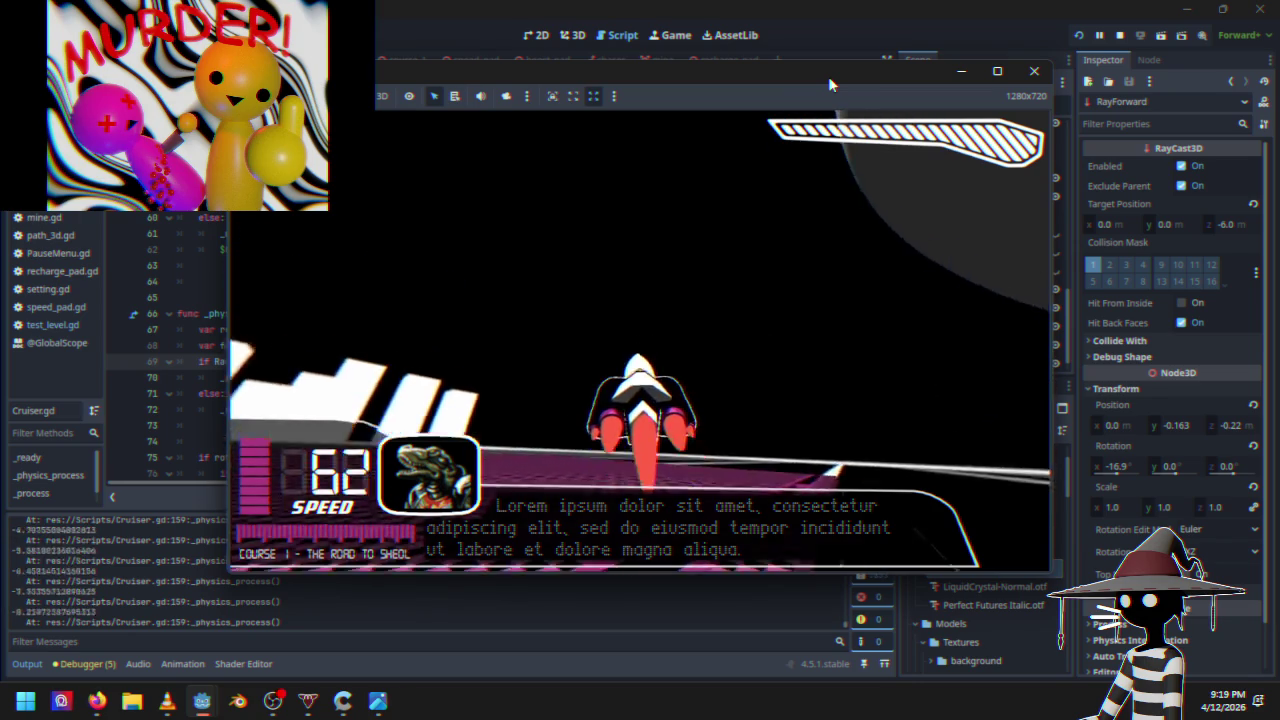
{"action": "key", "text": "Up"}
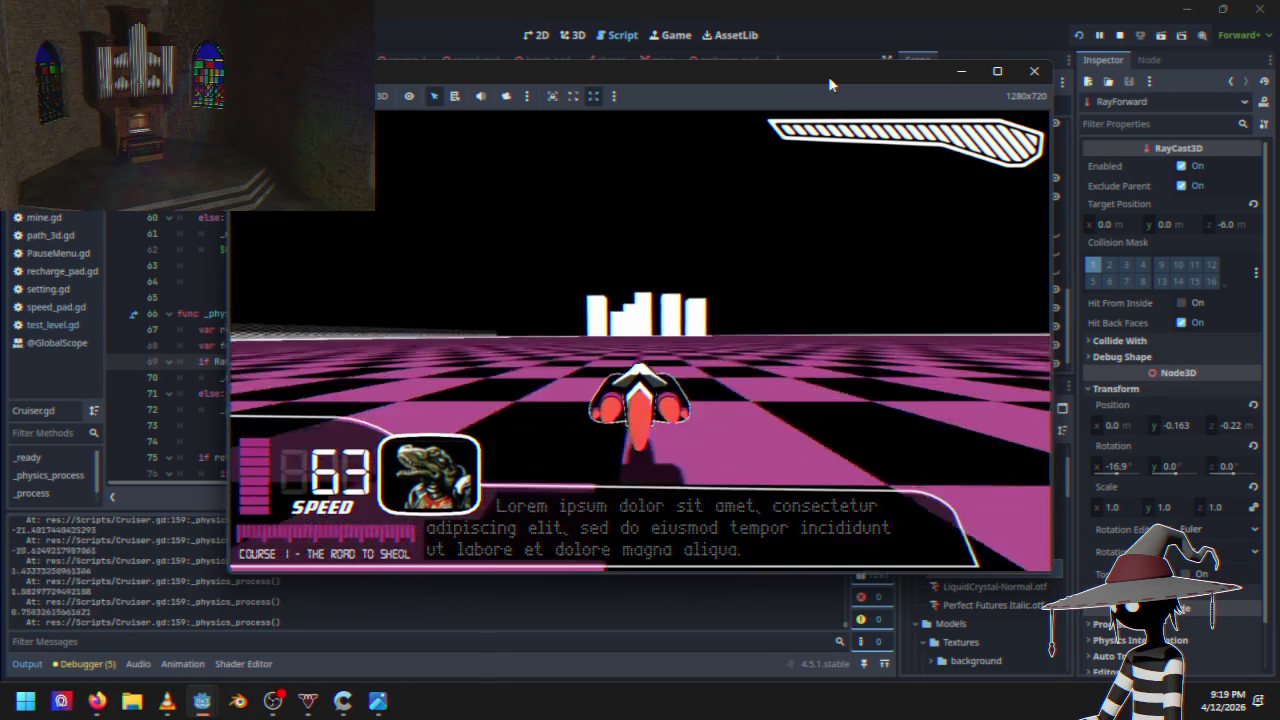
{"action": "key", "text": "Up"}
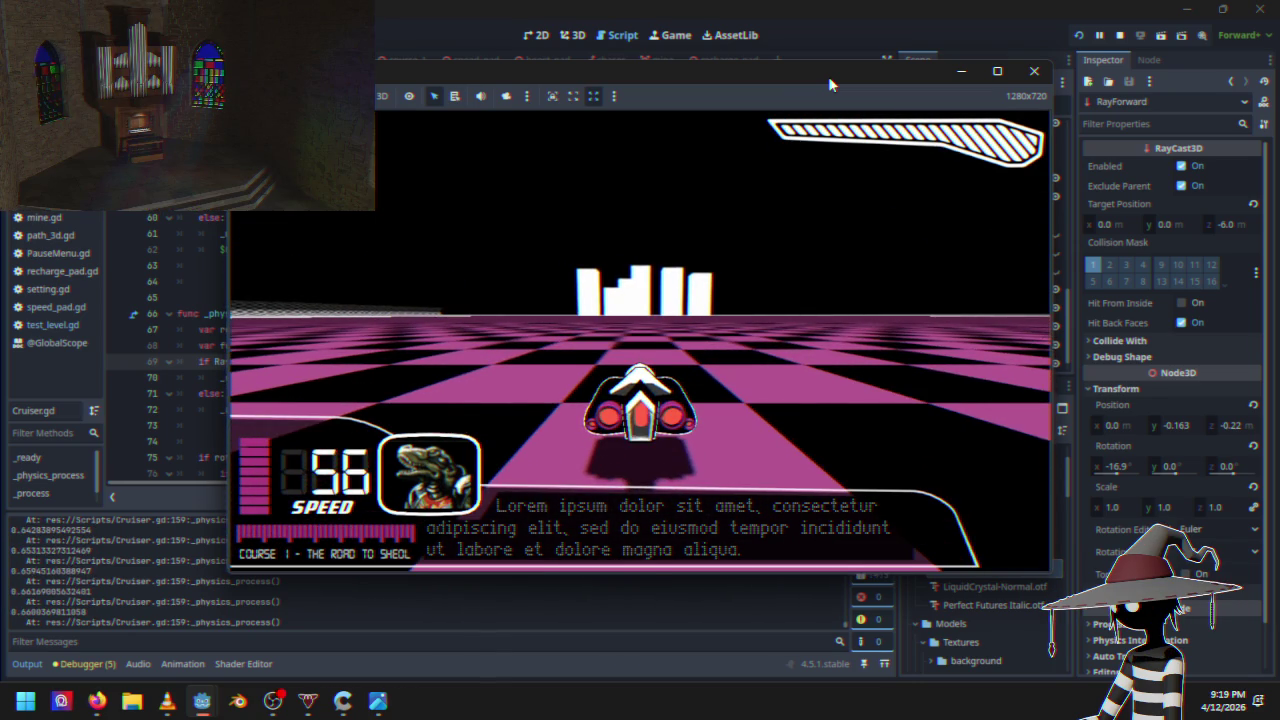
{"action": "key", "text": "Up"}
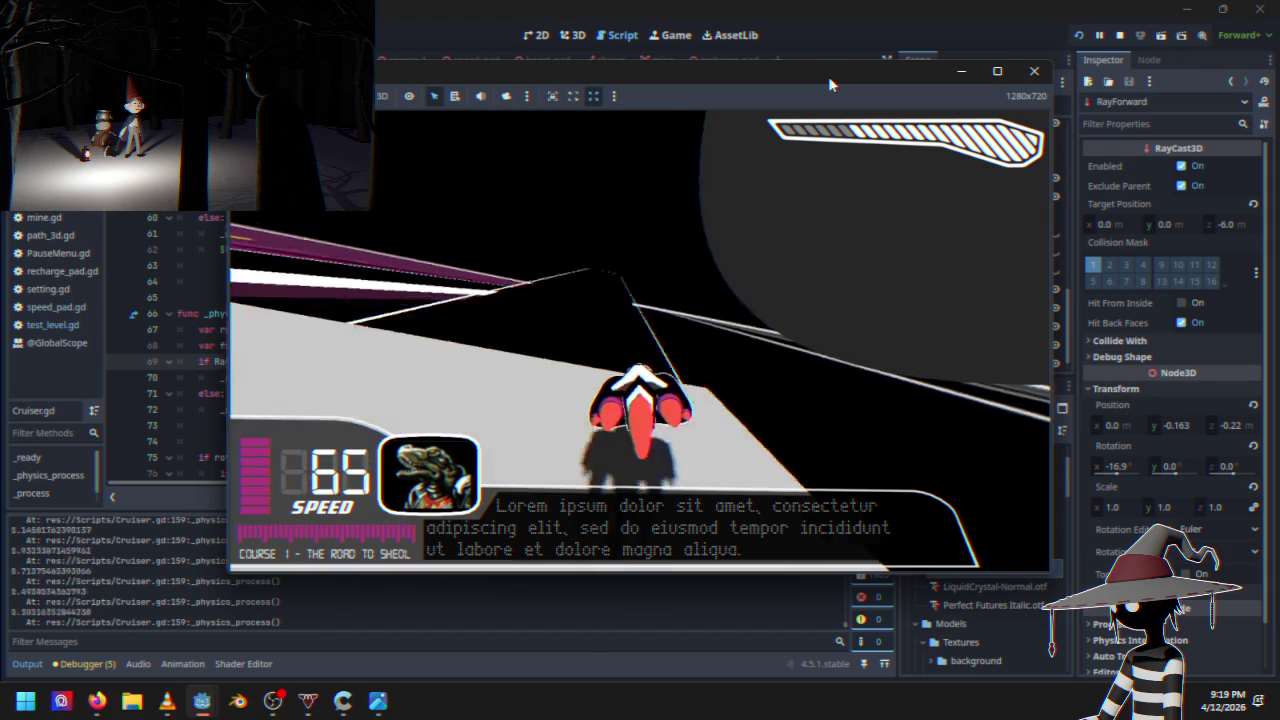
{"action": "key", "text": "Up"}
{"action": "key", "text": "Up"}
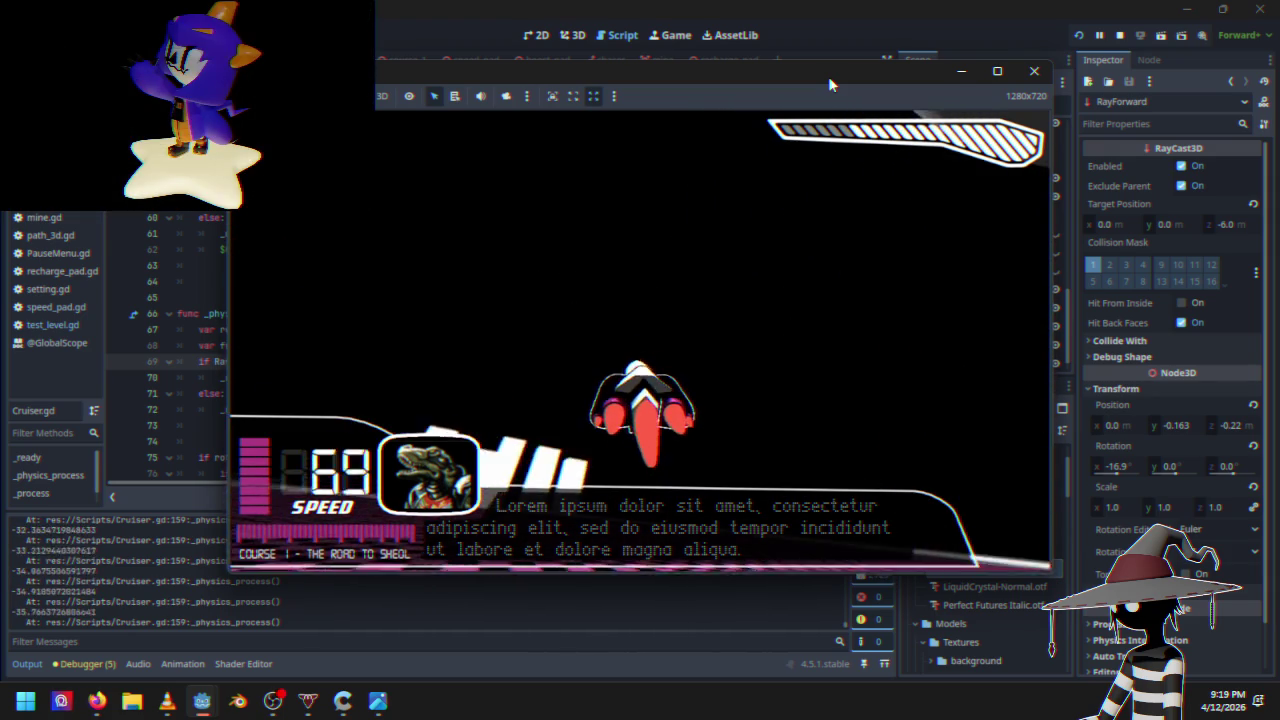
{"action": "key", "text": "Up"}
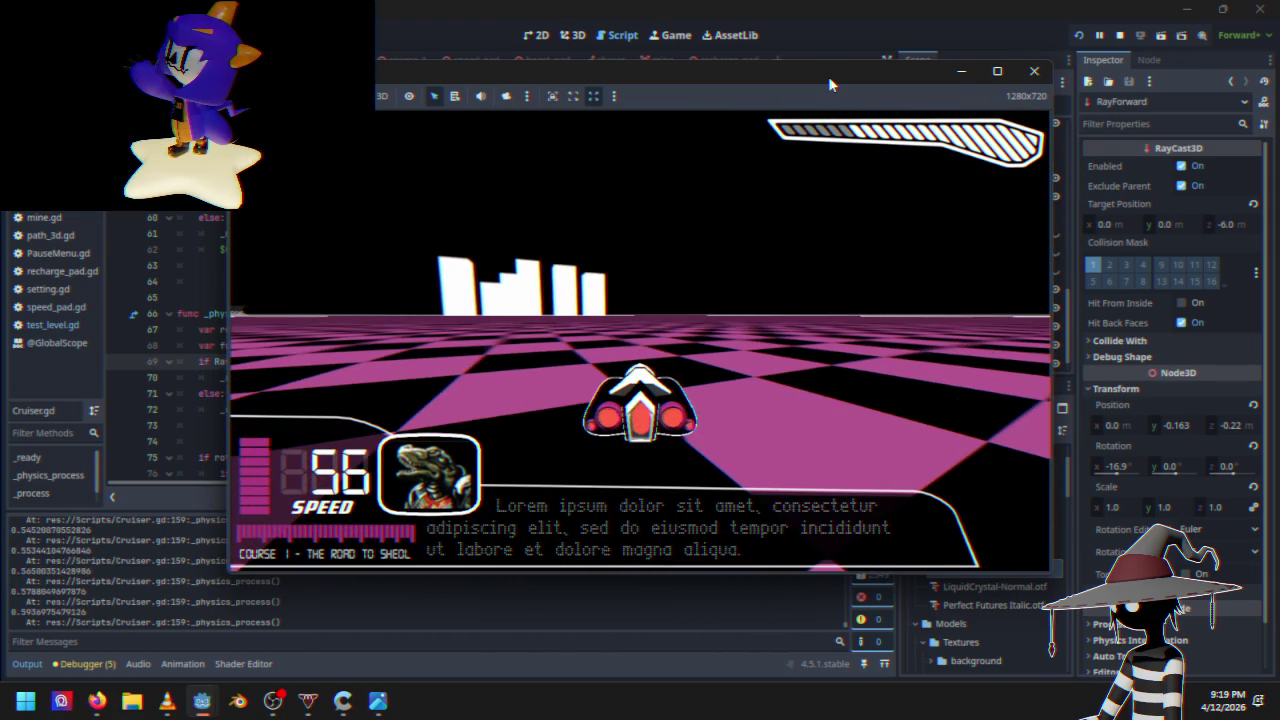
{"action": "key", "text": "Up"}
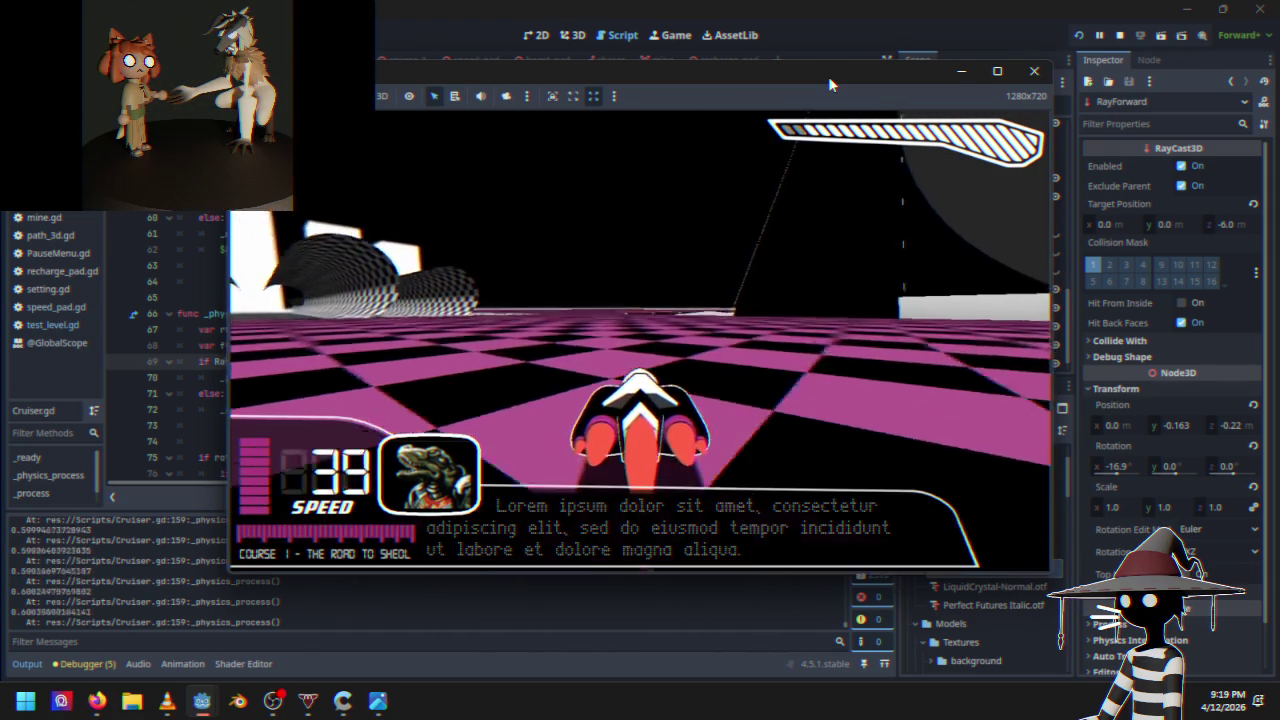
{"action": "key", "text": "Up"}
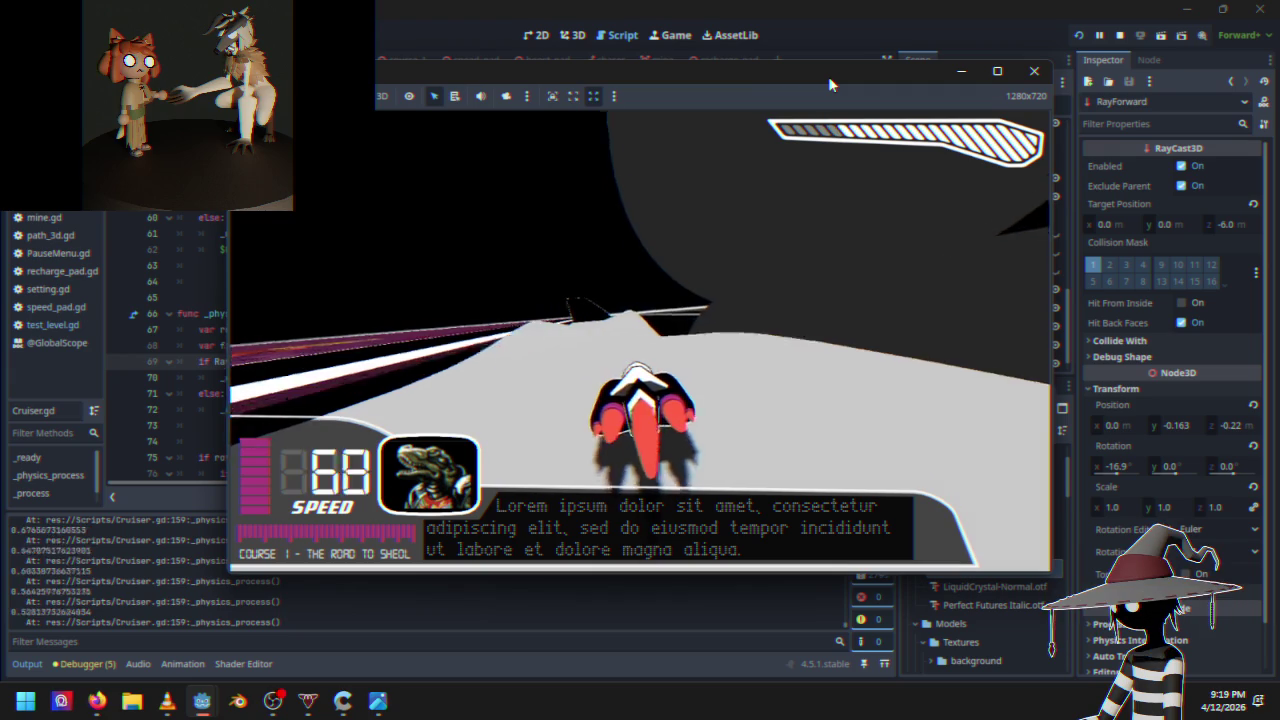
{"action": "key", "text": "Up"}
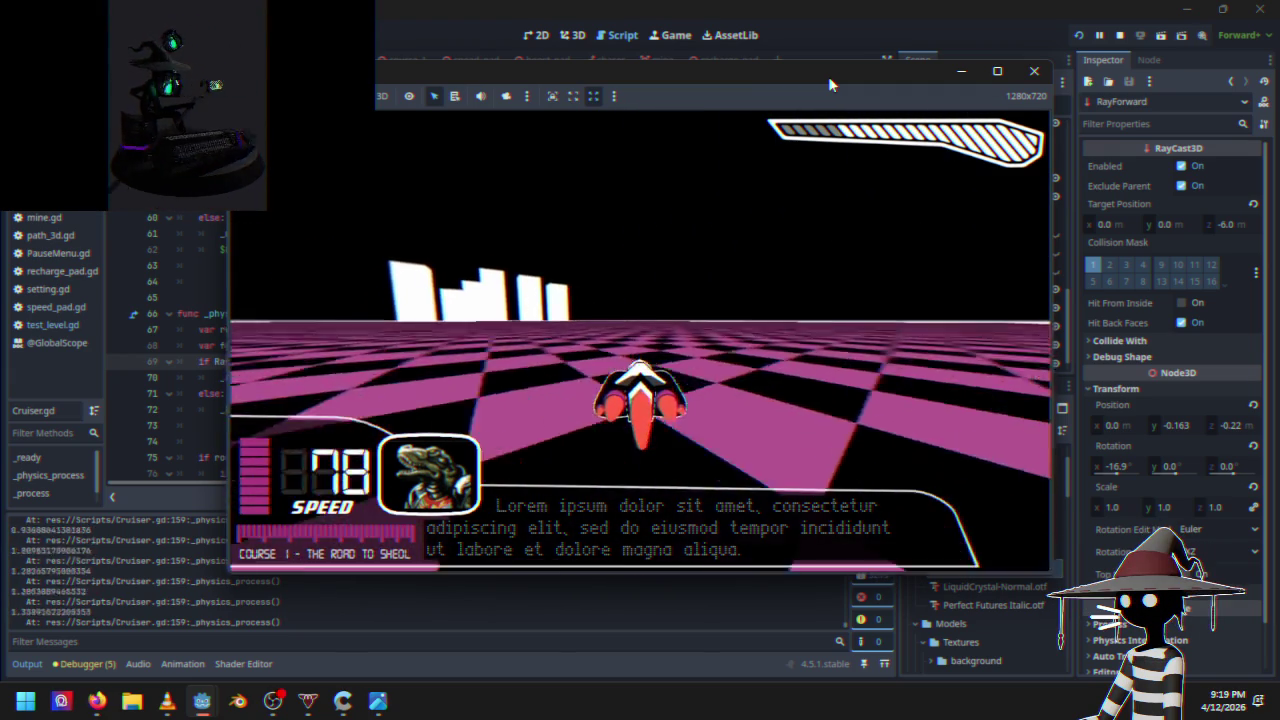
{"action": "key", "text": "Up"}
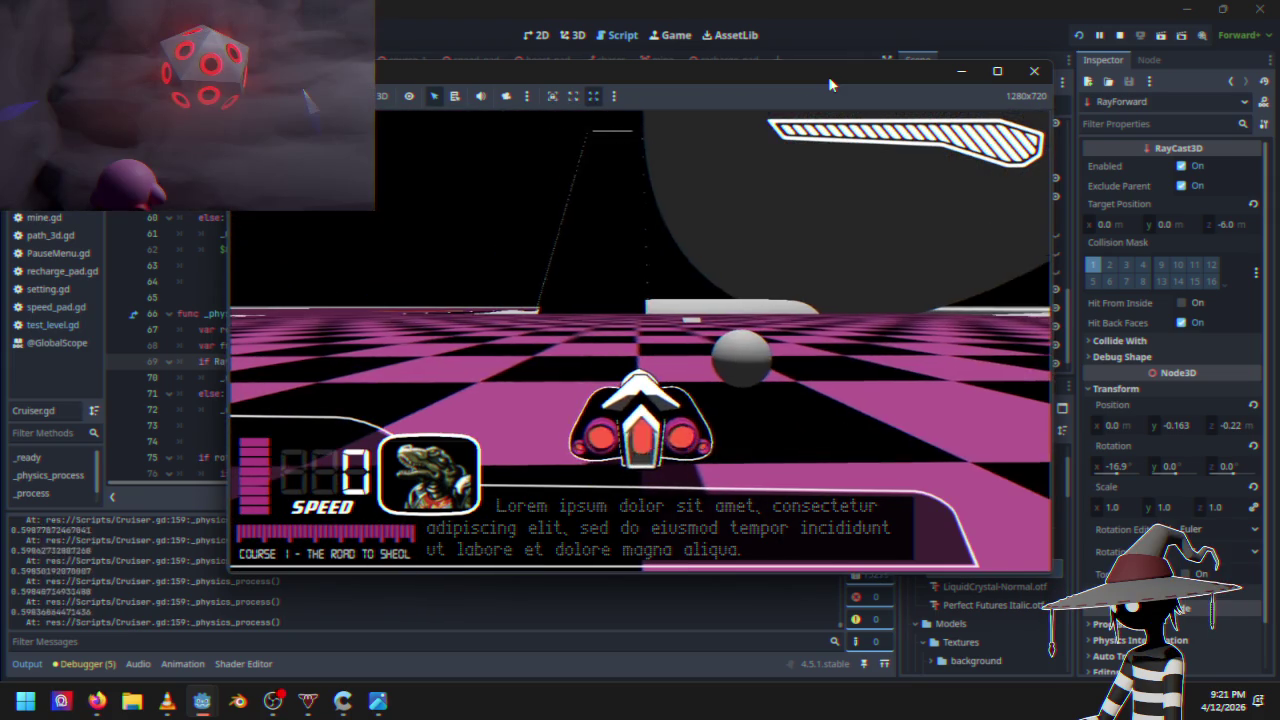
{"action": "key", "text": "Escape"}
{"action": "key", "text": "Down"}
{"action": "key", "text": "Down"}
{"action": "key", "text": "Return"}
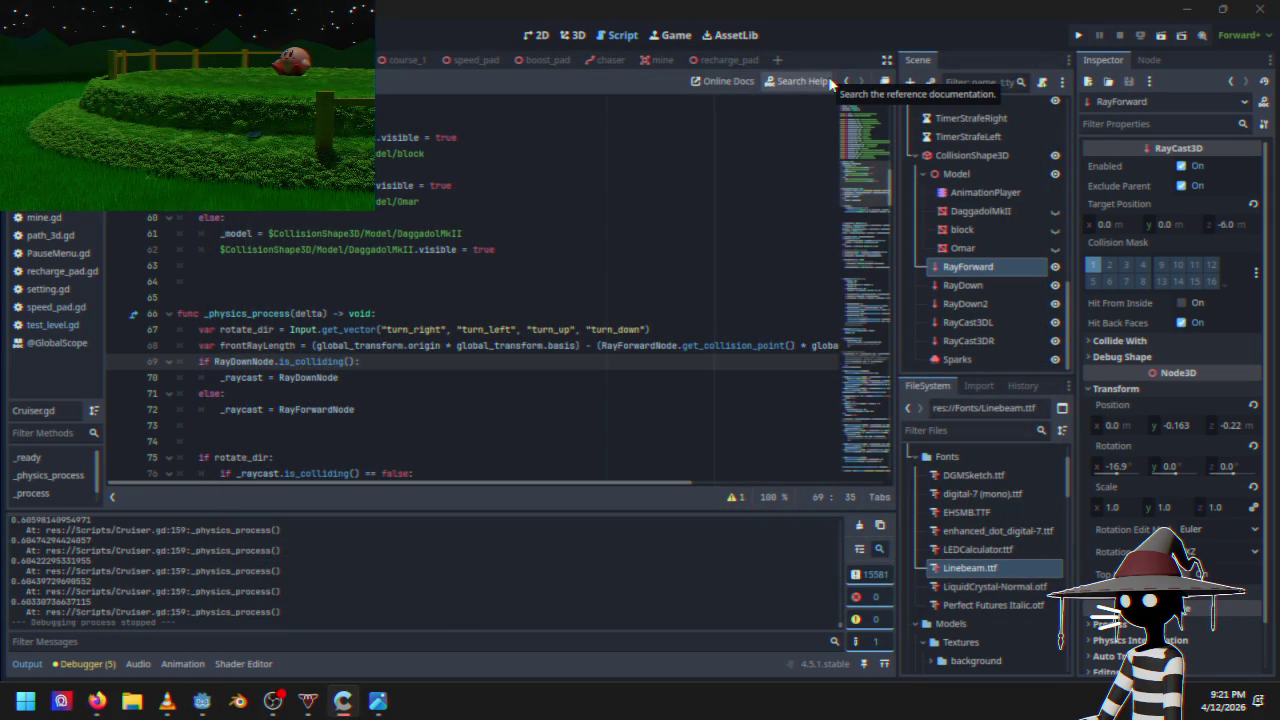
{"action": "mouse_move", "coordinate": [864, 194]}
{"action": "left_mouse_down"}
{"action": "mouse_move", "coordinate": [847, 333]}
{"action": "mouse_move", "coordinate": [855, 323]}
{"action": "left_mouse_up"}
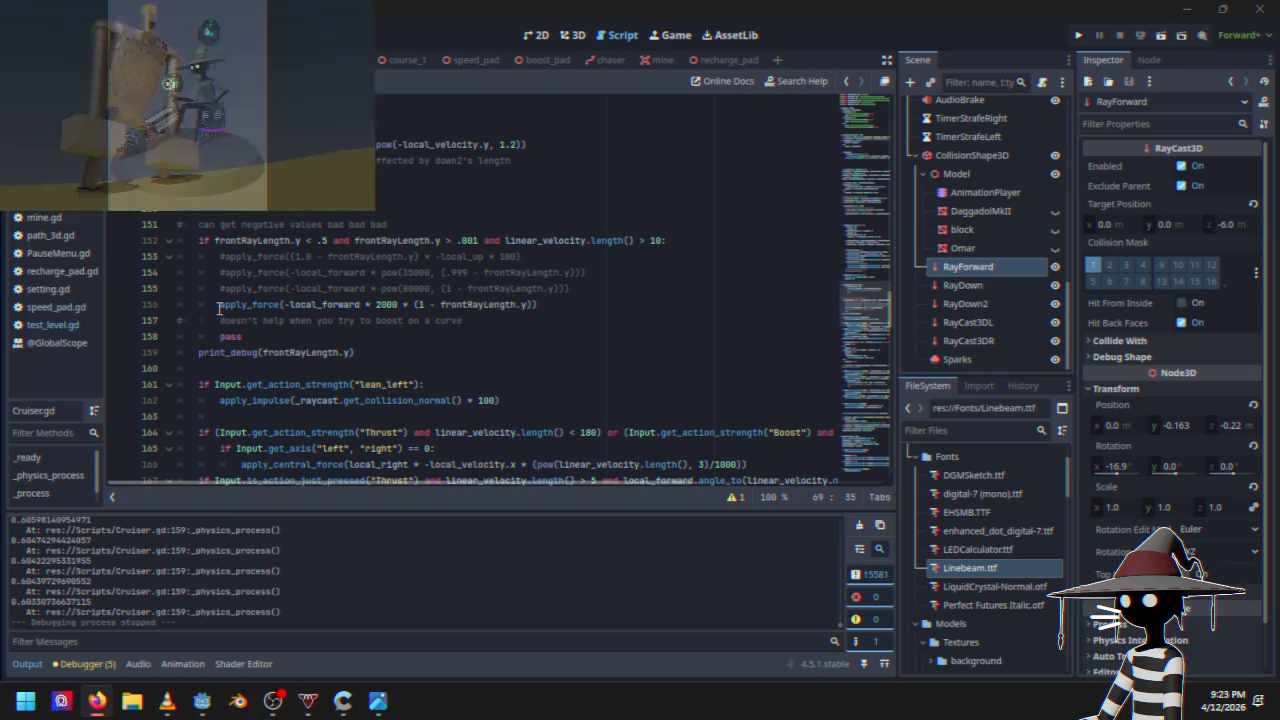
{"action": "left_click_drag", "start_coordinate": [221, 304], "coordinate": [309, 304]}
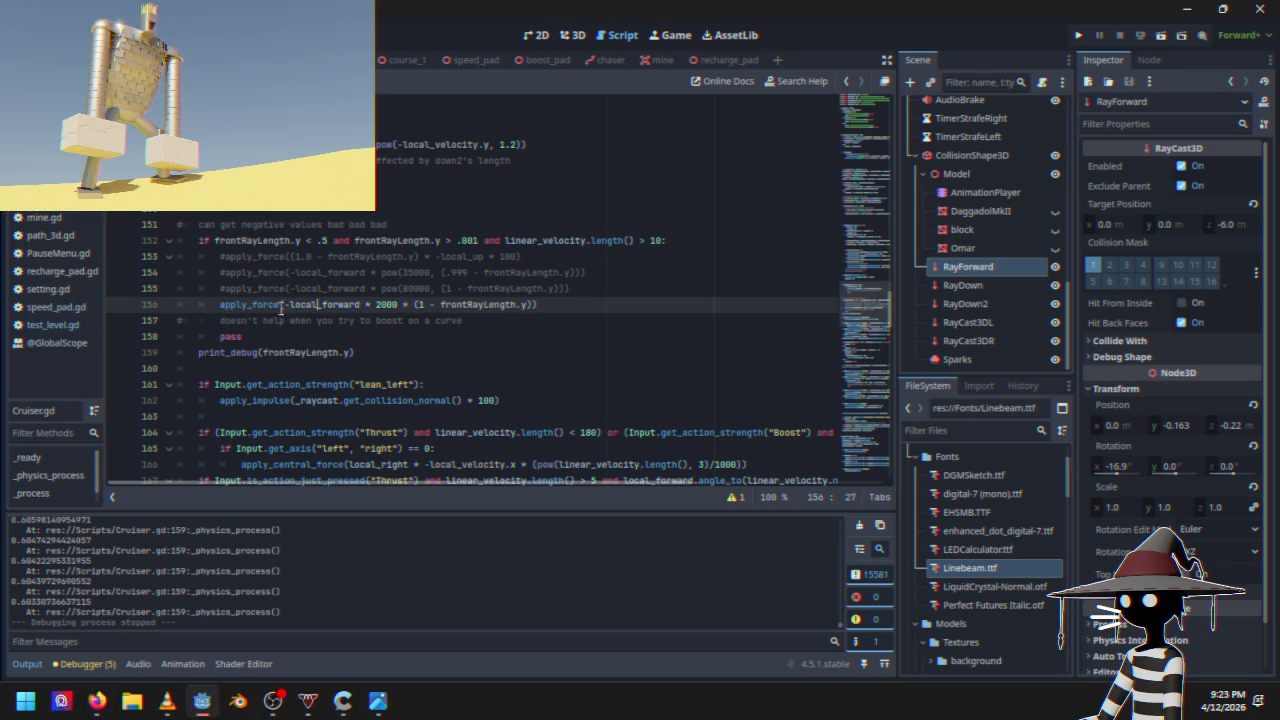
{"action": "mouse_move", "coordinate": [267, 309]}
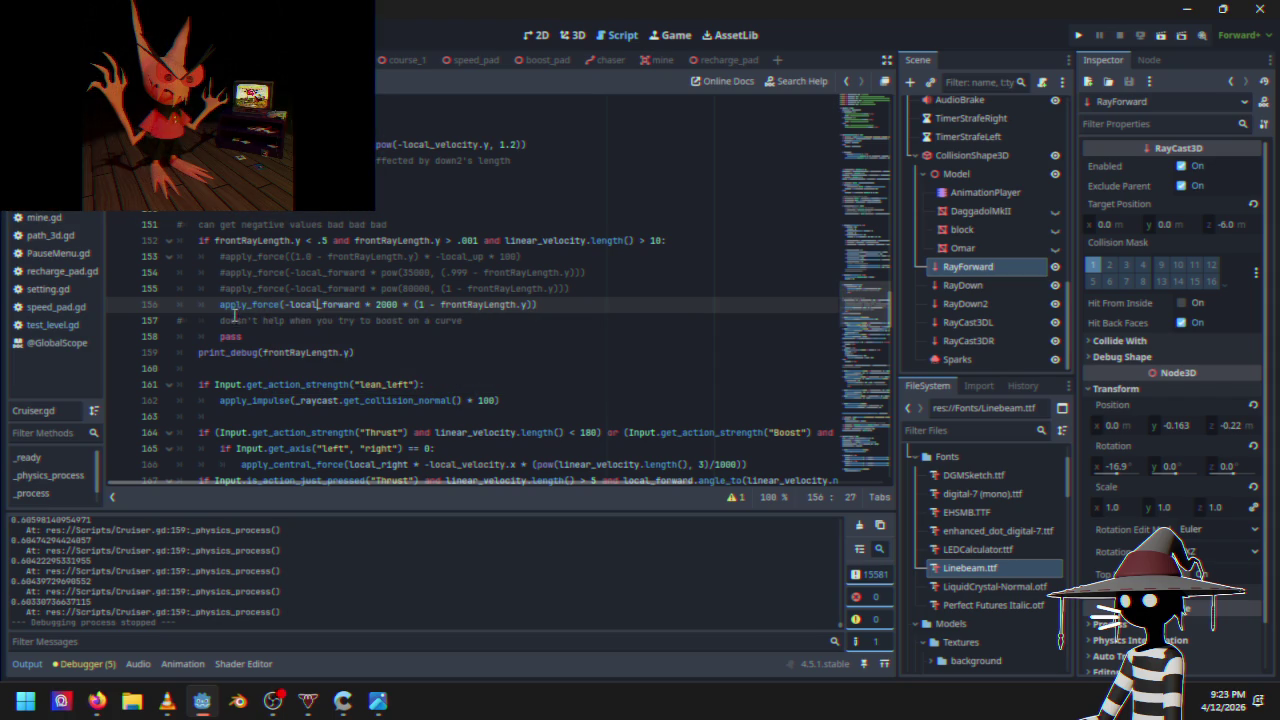
{"action": "mouse_move", "coordinate": [221, 311]}
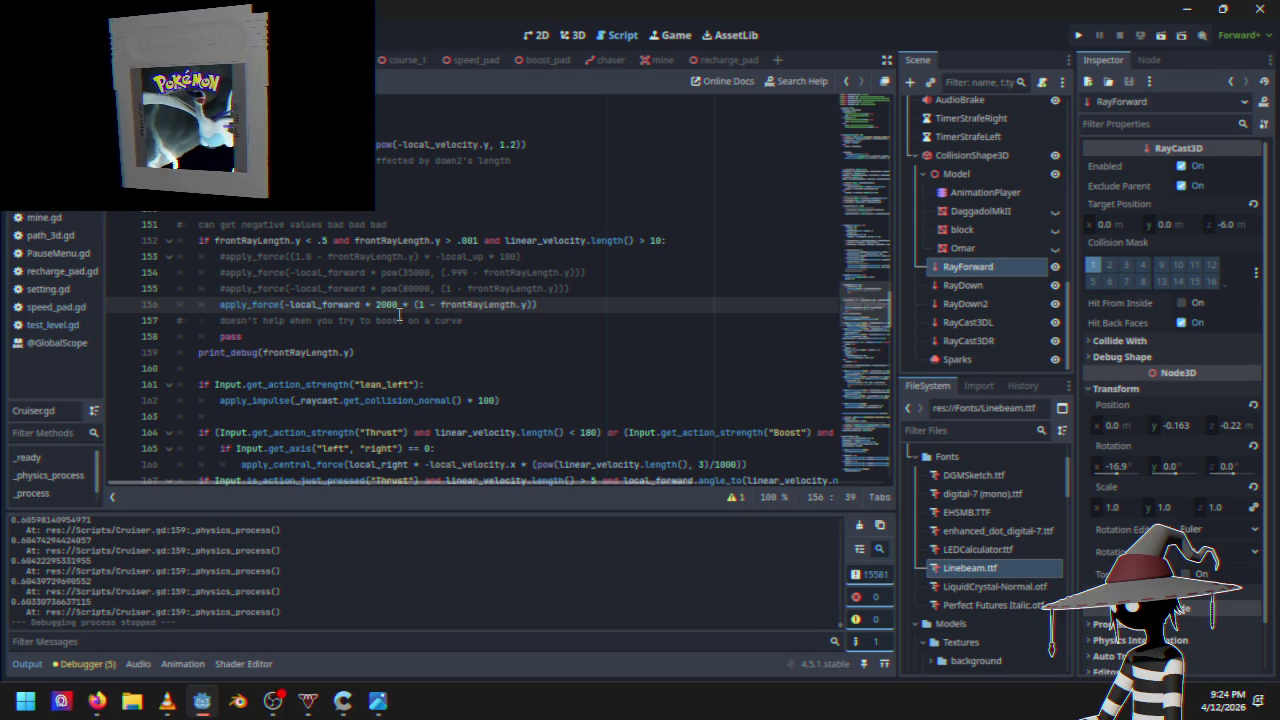
{"action": "key", "text": "BackSpace"}
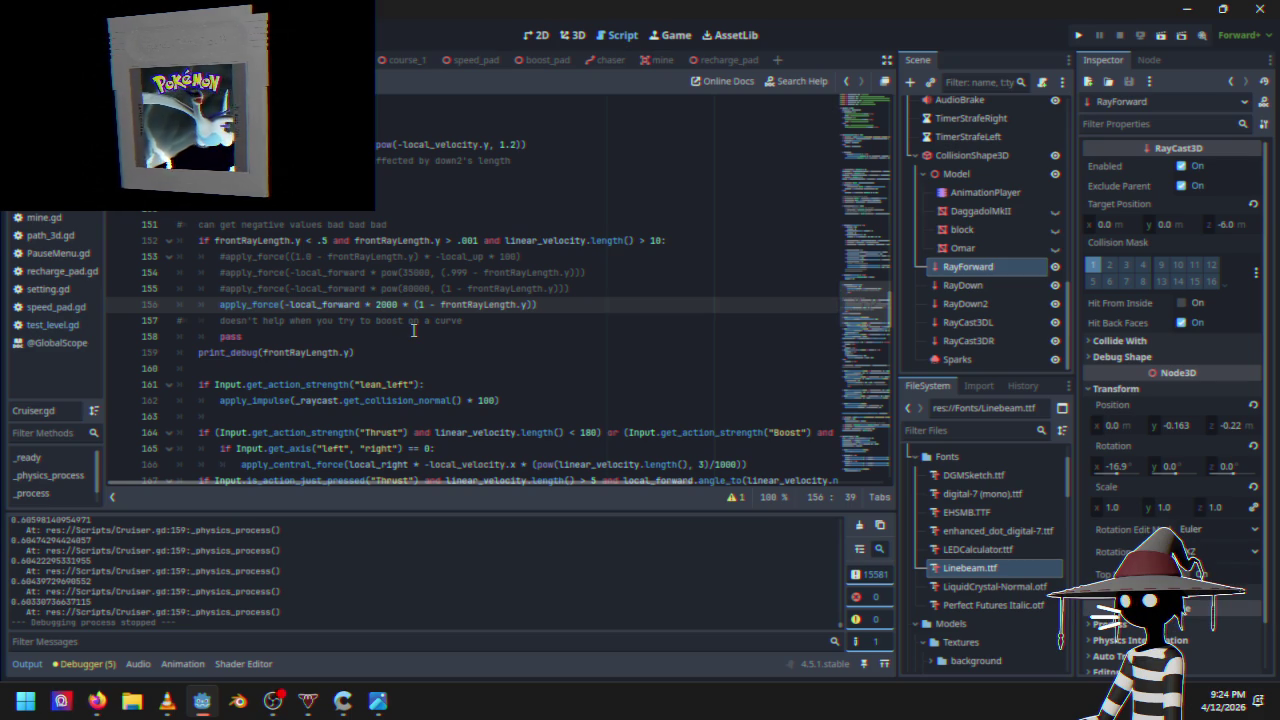
{"action": "type", "text": "1"}
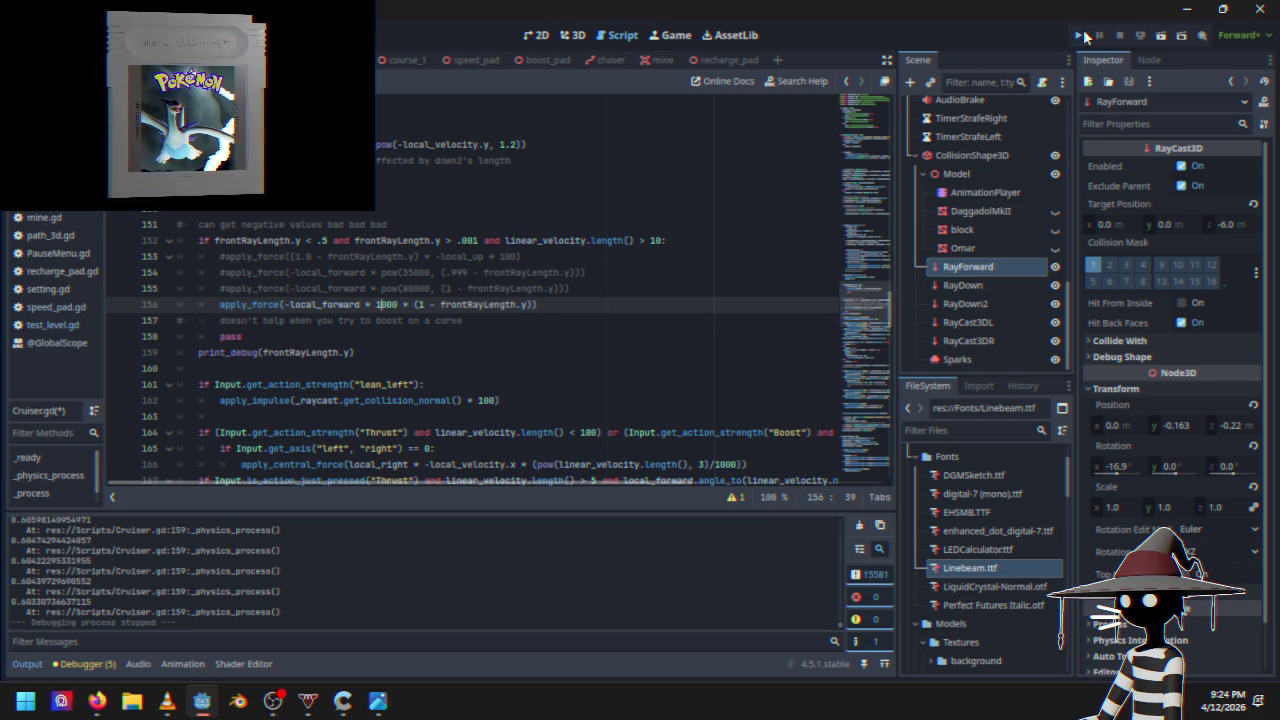
{"action": "key", "text": "F5"}
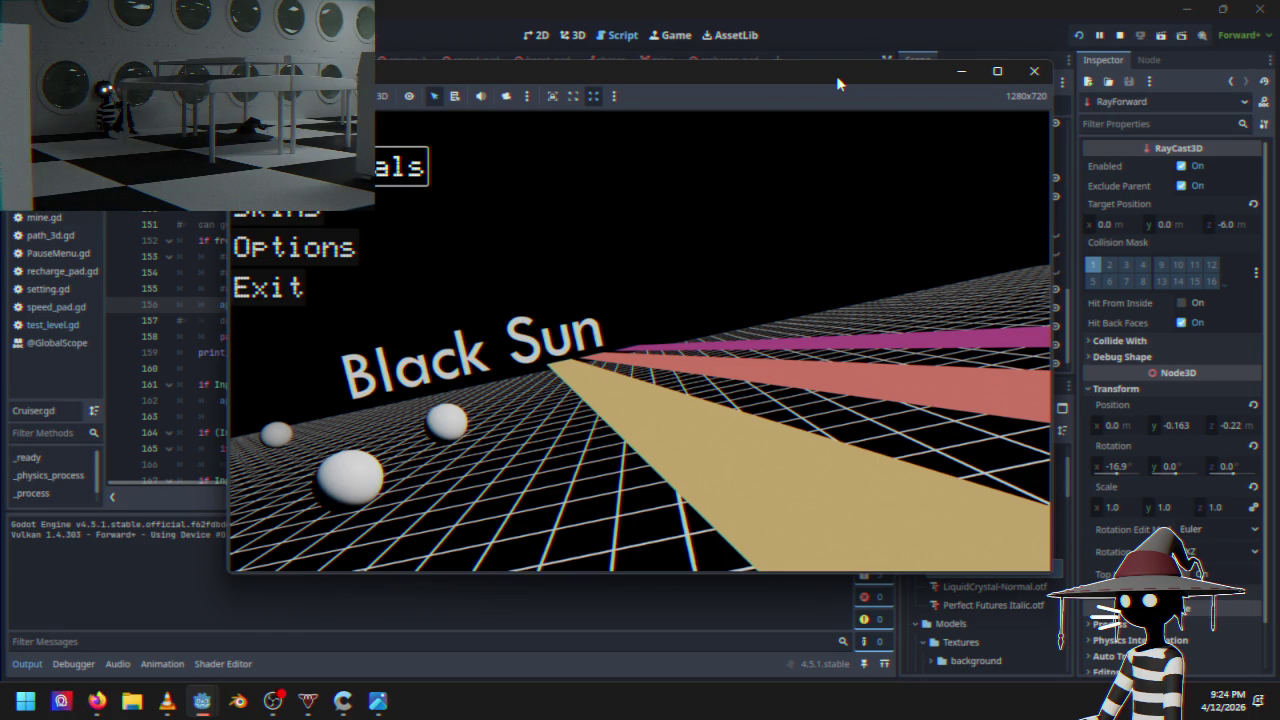
{"action": "key", "text": "Return"}
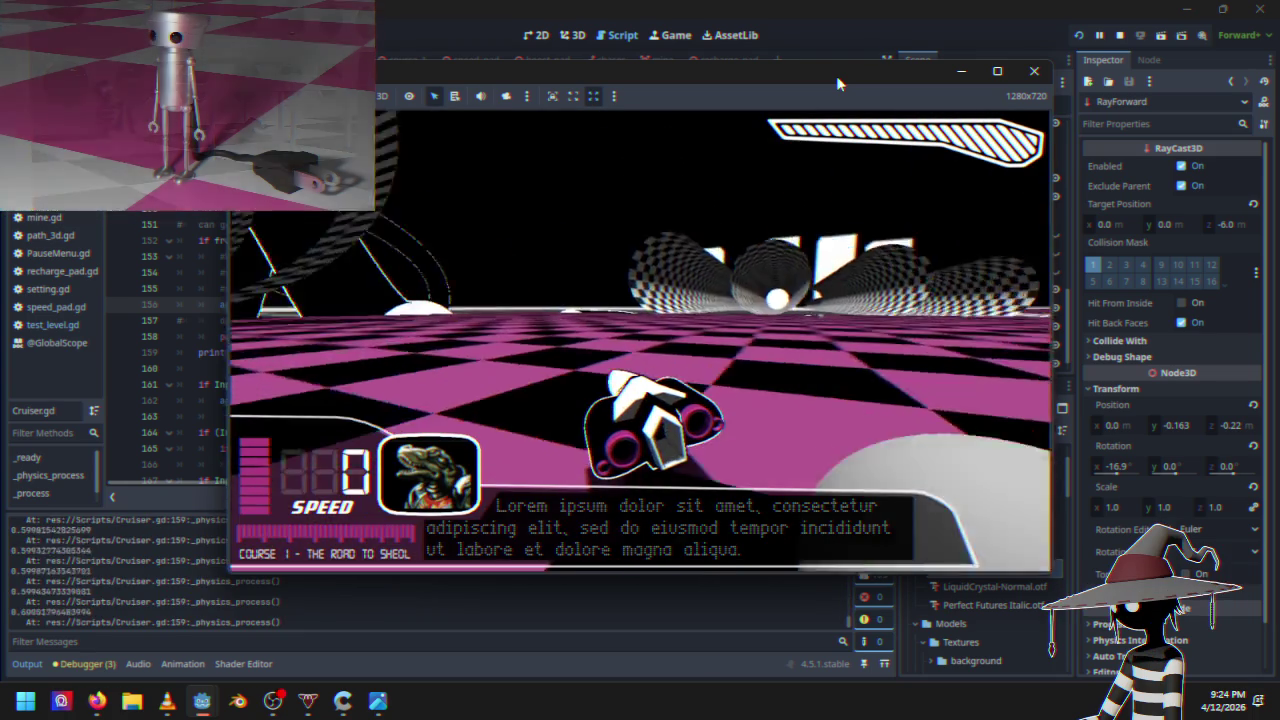
{"action": "key", "text": "Up"}
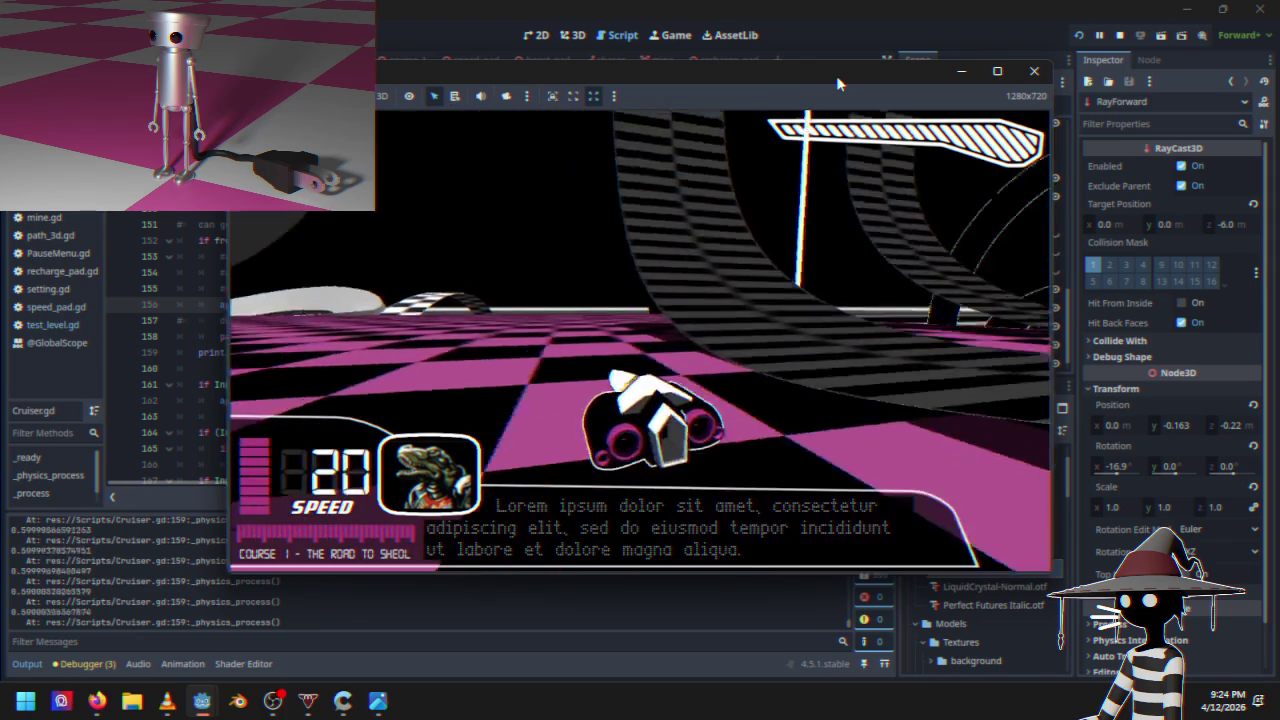
{"action": "key", "text": "Up"}
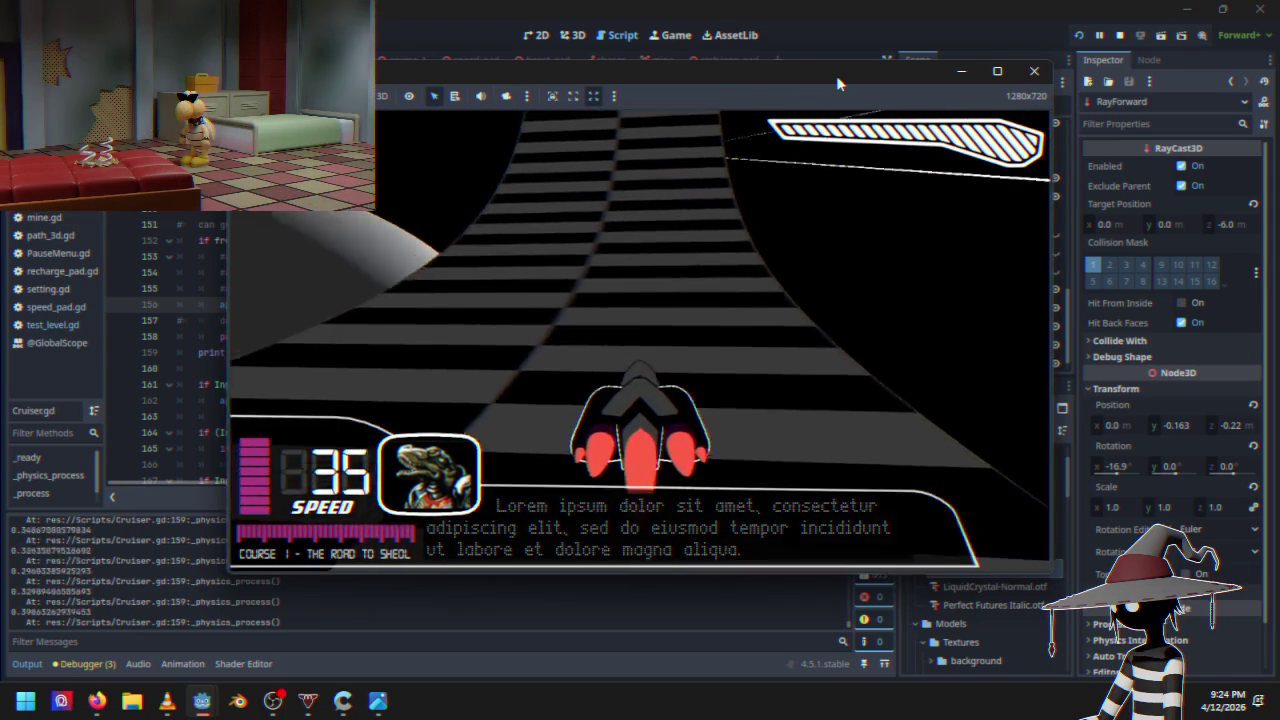
{"action": "key", "text": "Up"}
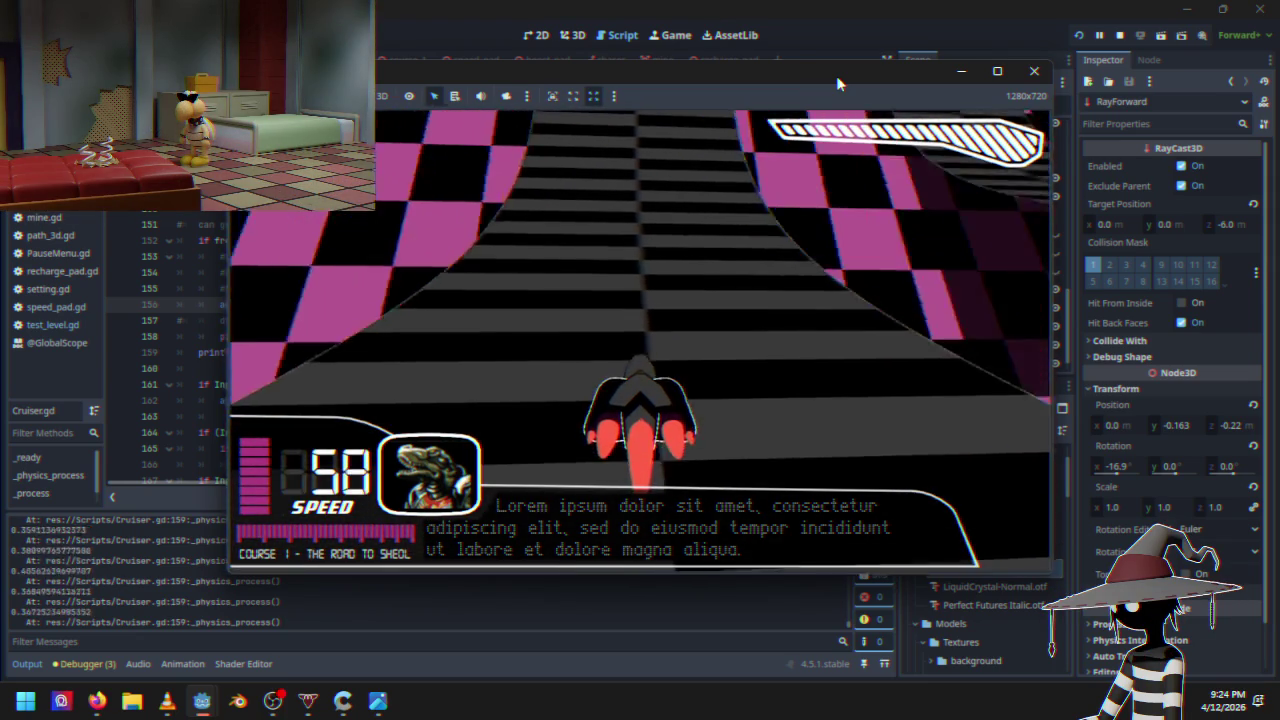
{"action": "key", "text": "Escape"}
{"action": "key", "text": "Down"}
{"action": "key", "text": "Down"}
{"action": "key", "text": "Down"}
{"action": "key", "text": "Return"}
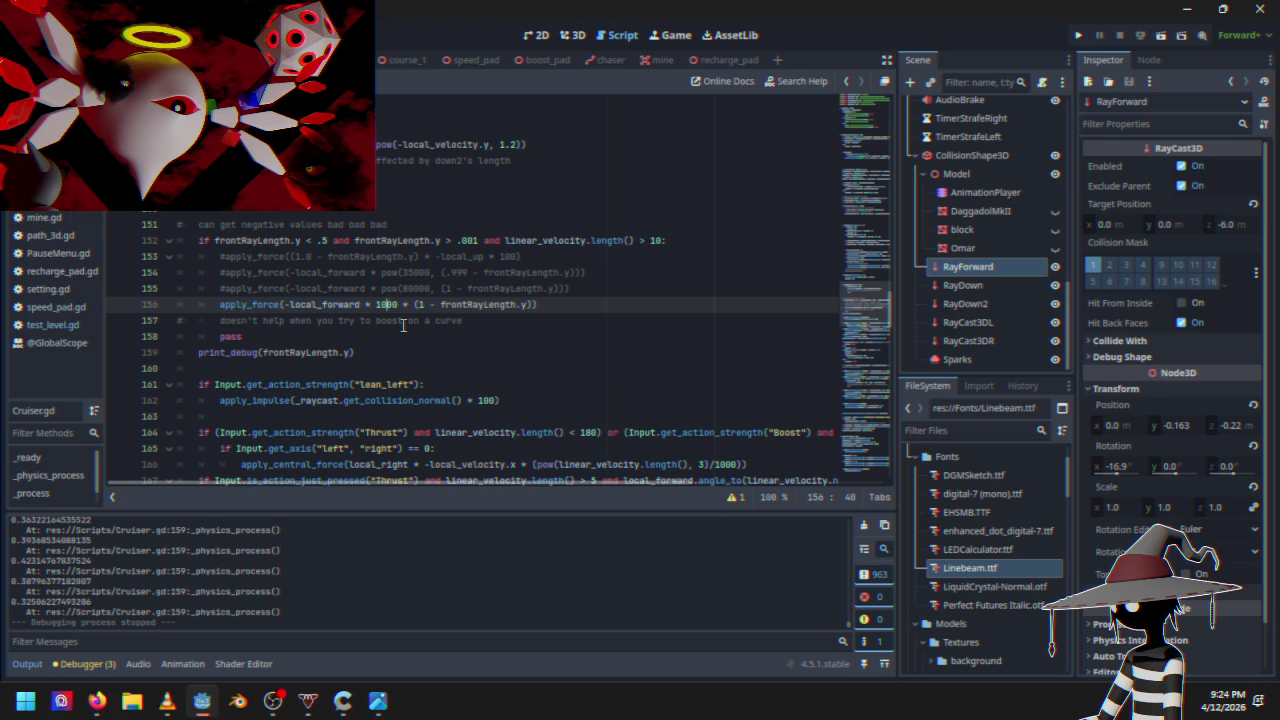
{"action": "key", "text": "BackSpace"}
{"action": "type", "text": "5"}
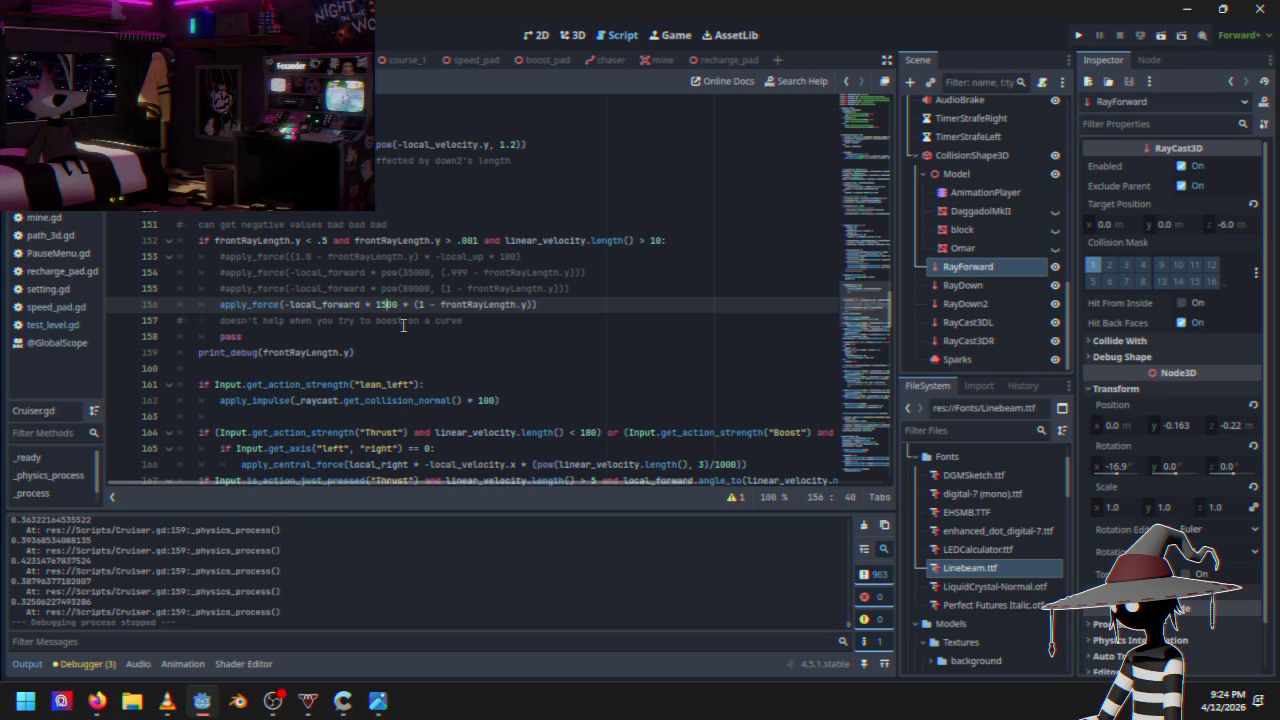
{"action": "left_click", "coordinate": [1078, 37]}
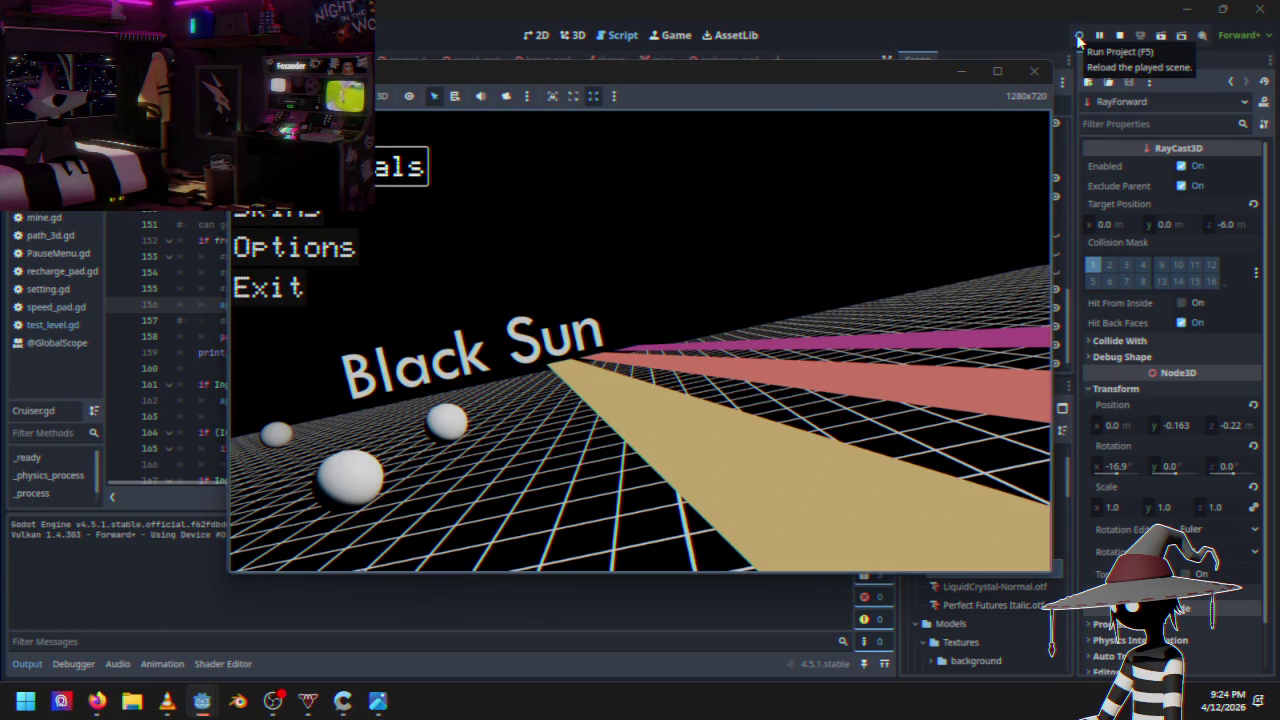
{"action": "key", "text": "Return"}
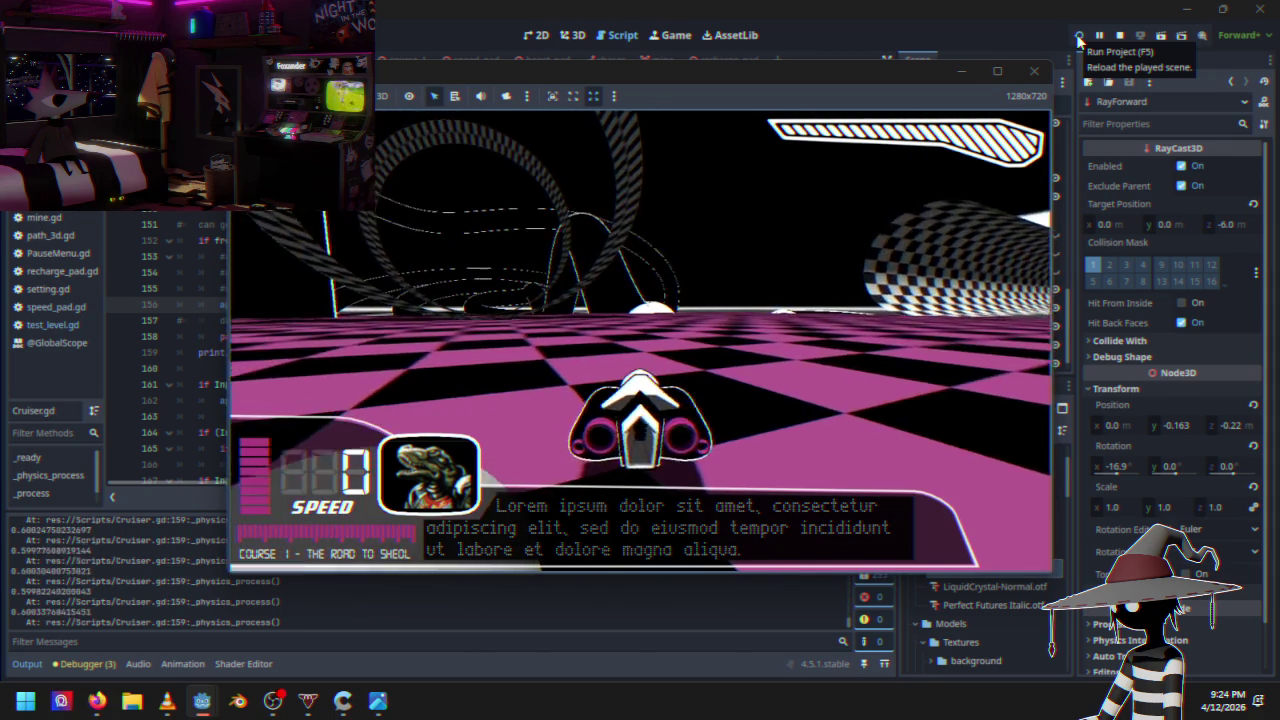
{"action": "key", "text": "w"}
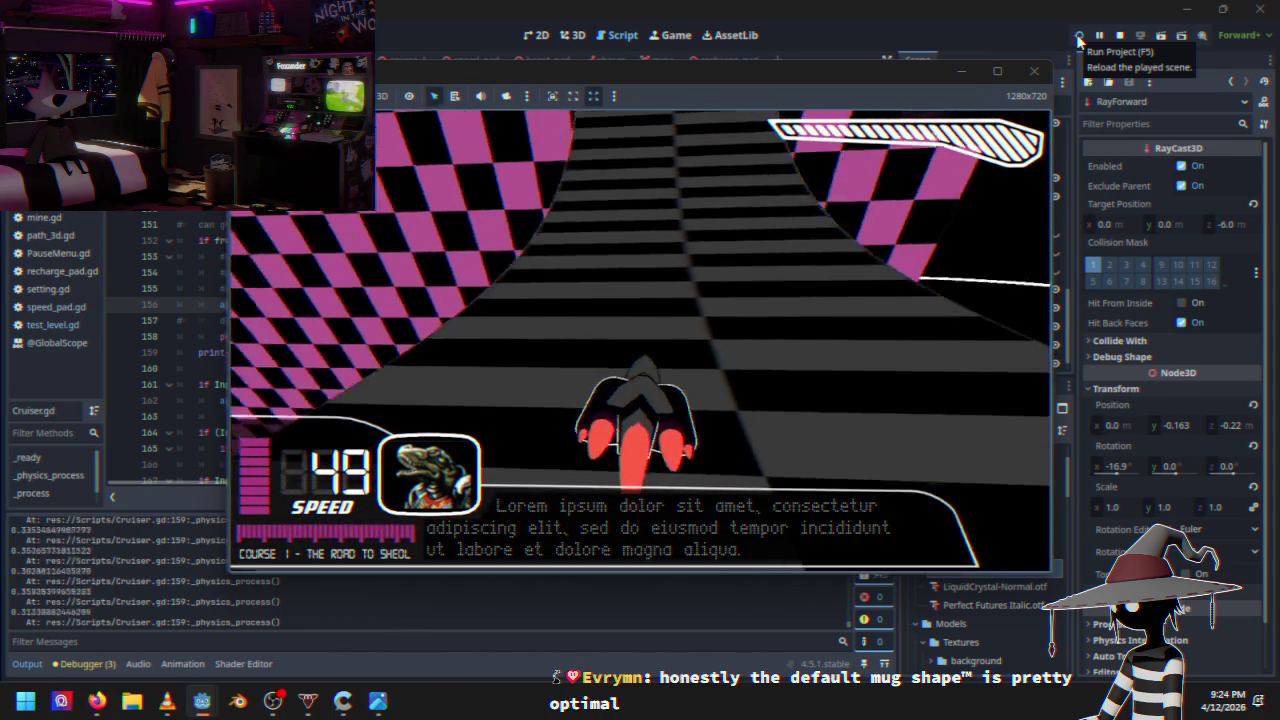
{"action": "key", "text": "Escape"}
{"action": "key", "text": "Down"}
{"action": "key", "text": "Down"}
{"action": "key", "text": "Down"}
{"action": "key", "text": "Return"}
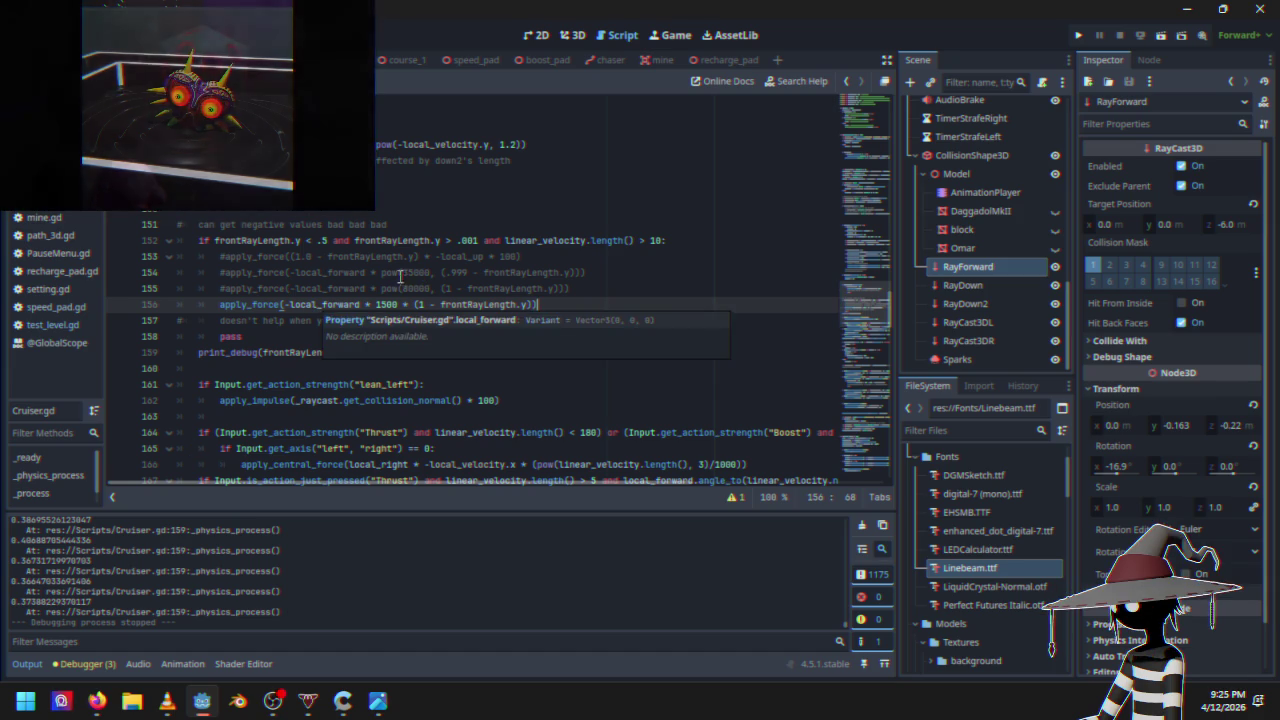
{"action": "left_click", "coordinate": [388, 306]}
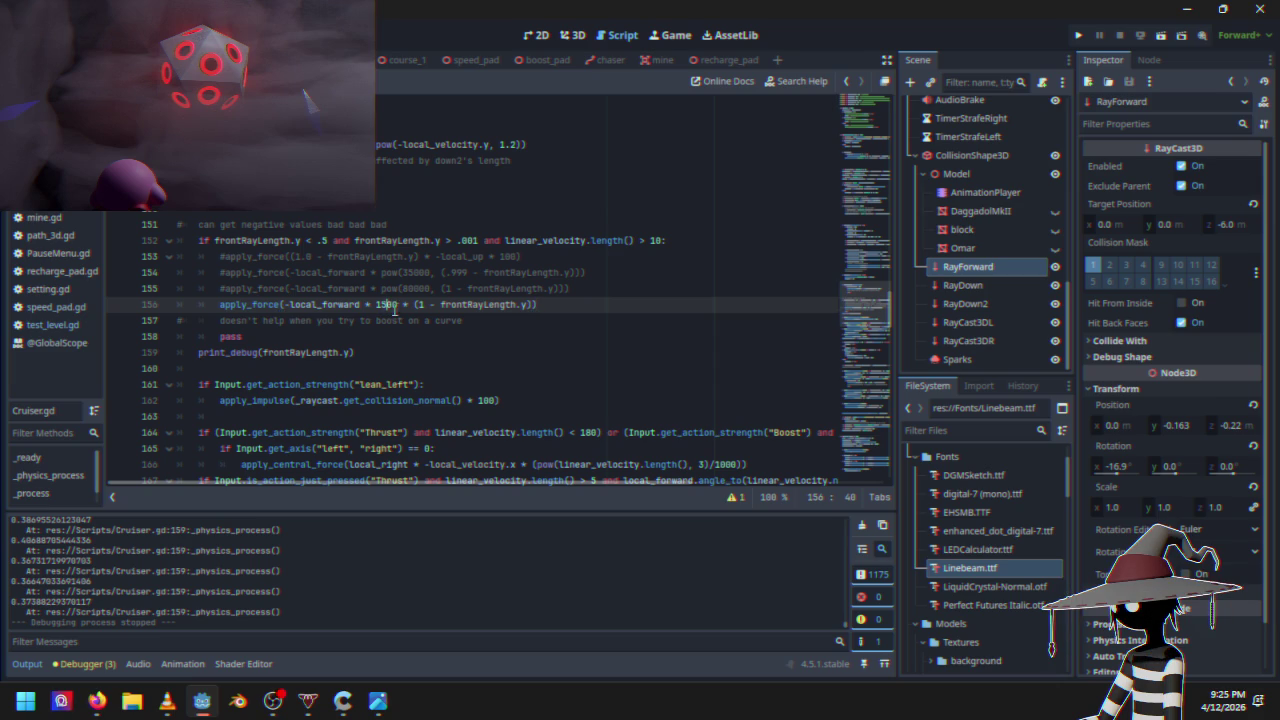
{"action": "key", "text": "BackSpace"}
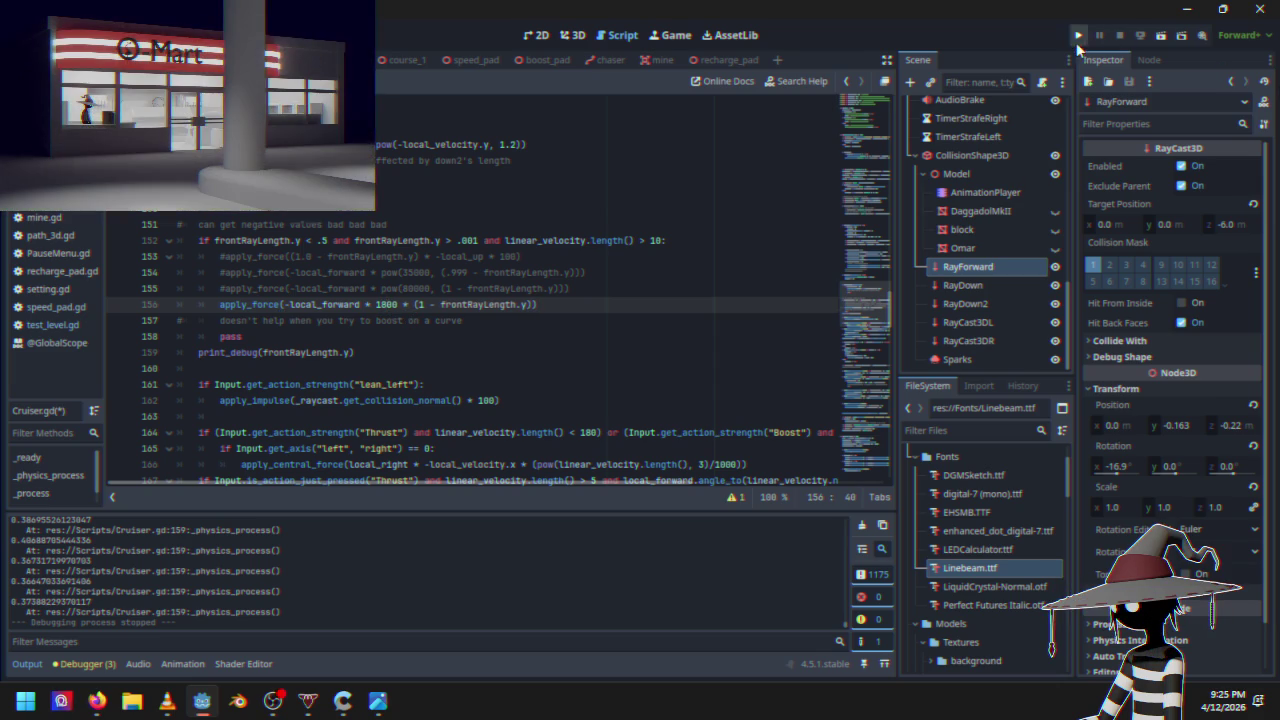
{"action": "left_click", "coordinate": [1078, 35]}
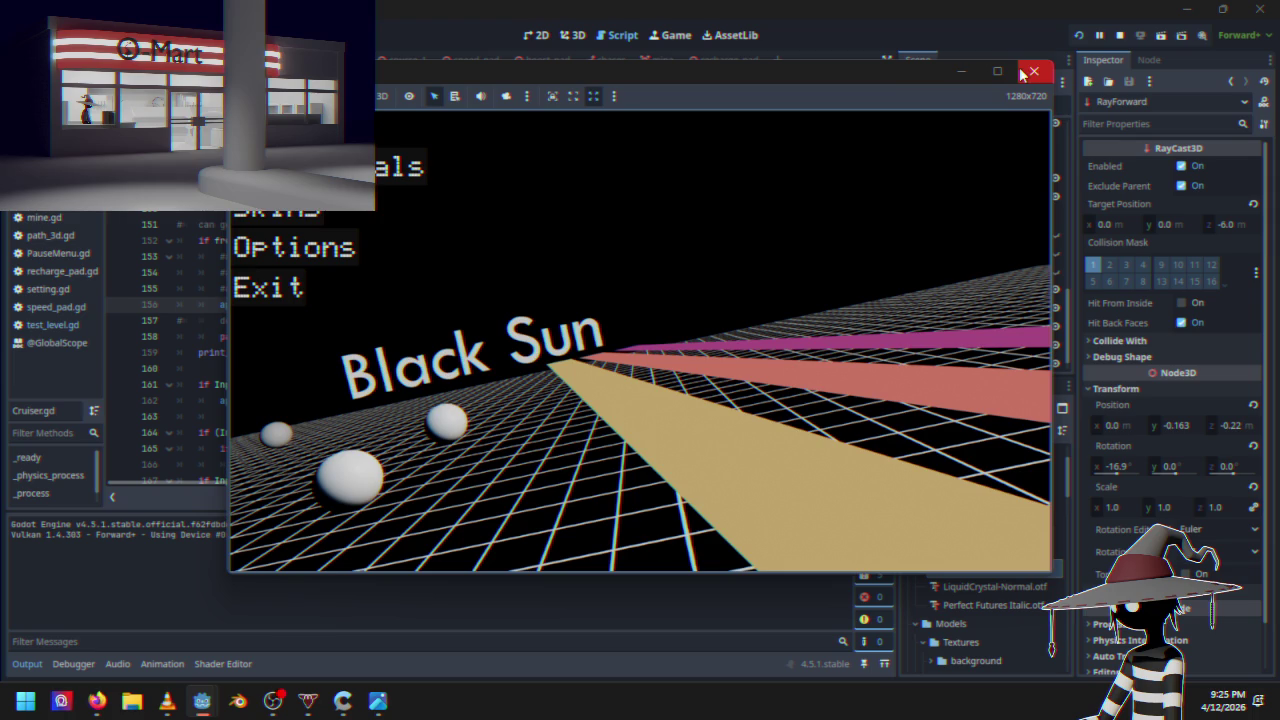
{"action": "key", "text": "Down"}
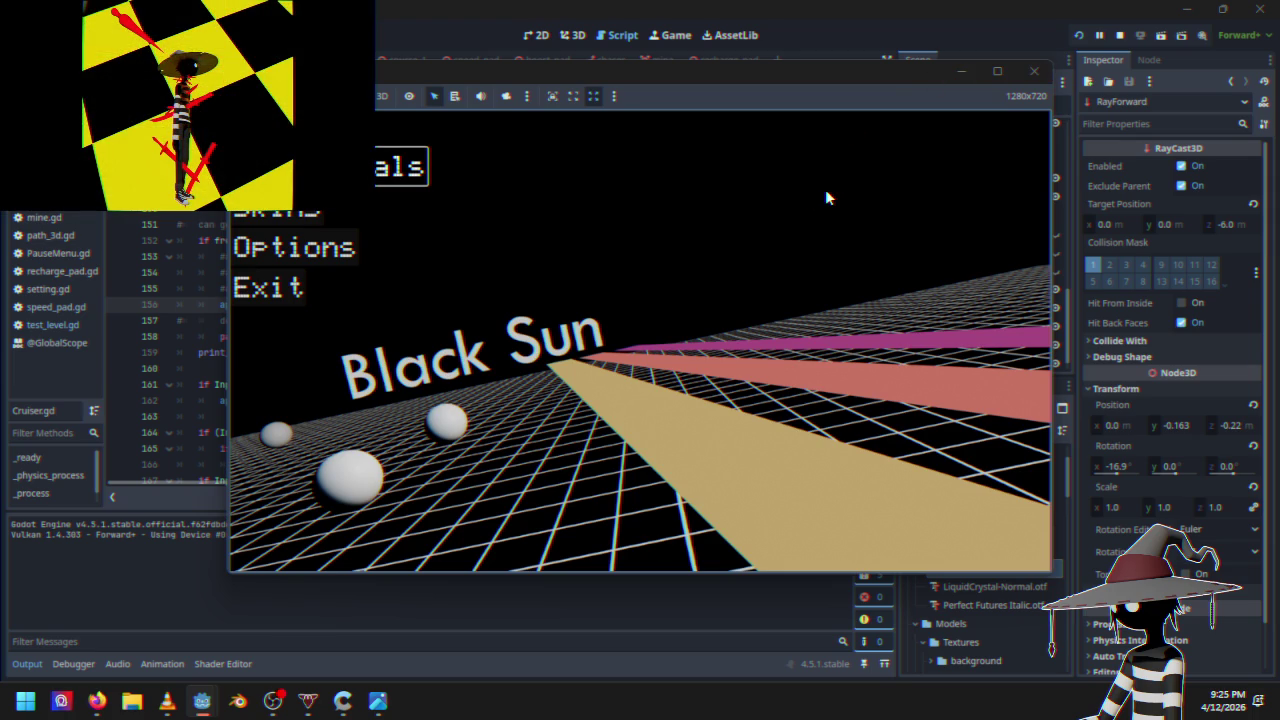
{"action": "key", "text": "Return"}
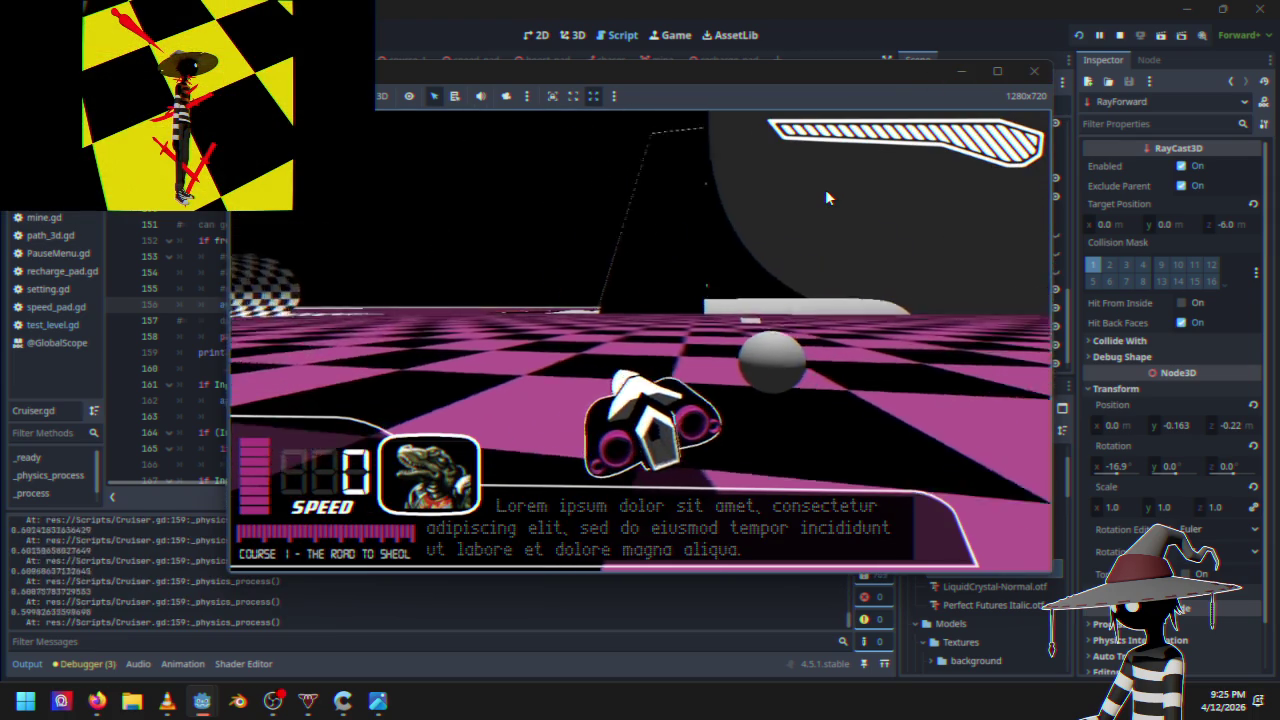
{"action": "key", "text": "w"}
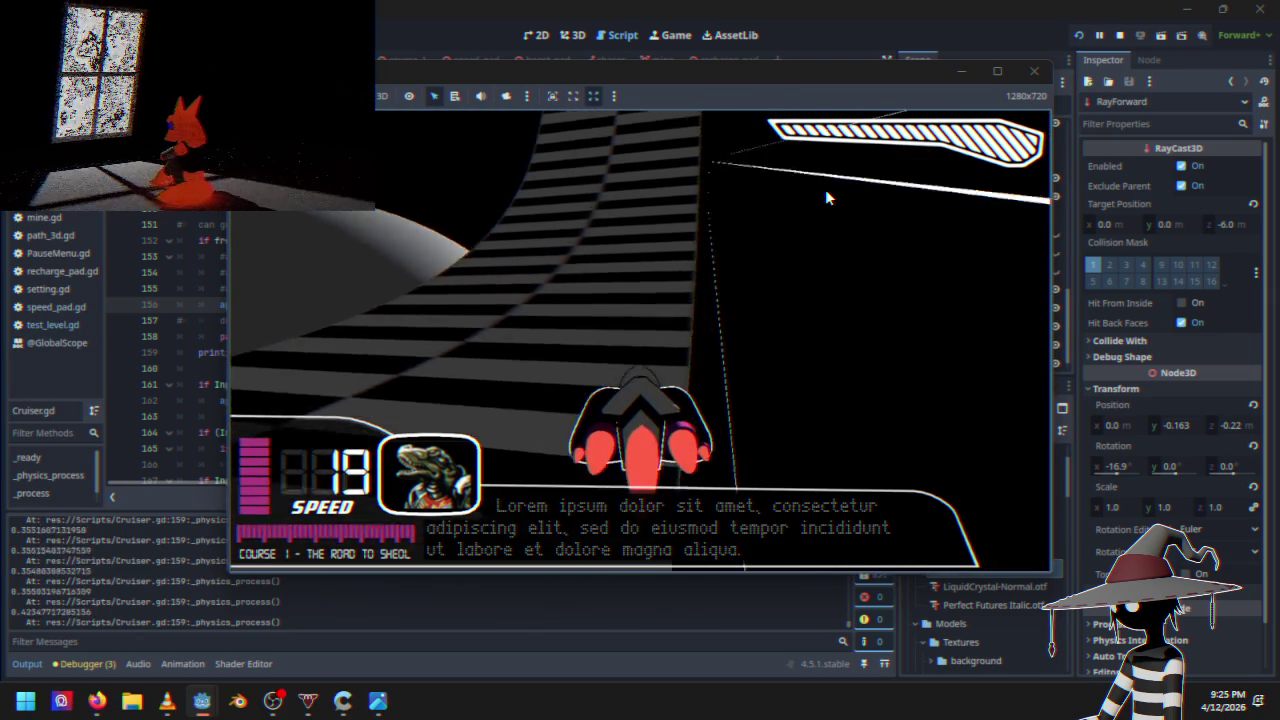
{"action": "key", "text": "Escape"}
{"action": "key", "text": "Down"}
{"action": "key", "text": "Down"}
{"action": "key", "text": "Down"}
{"action": "key", "text": "Return"}
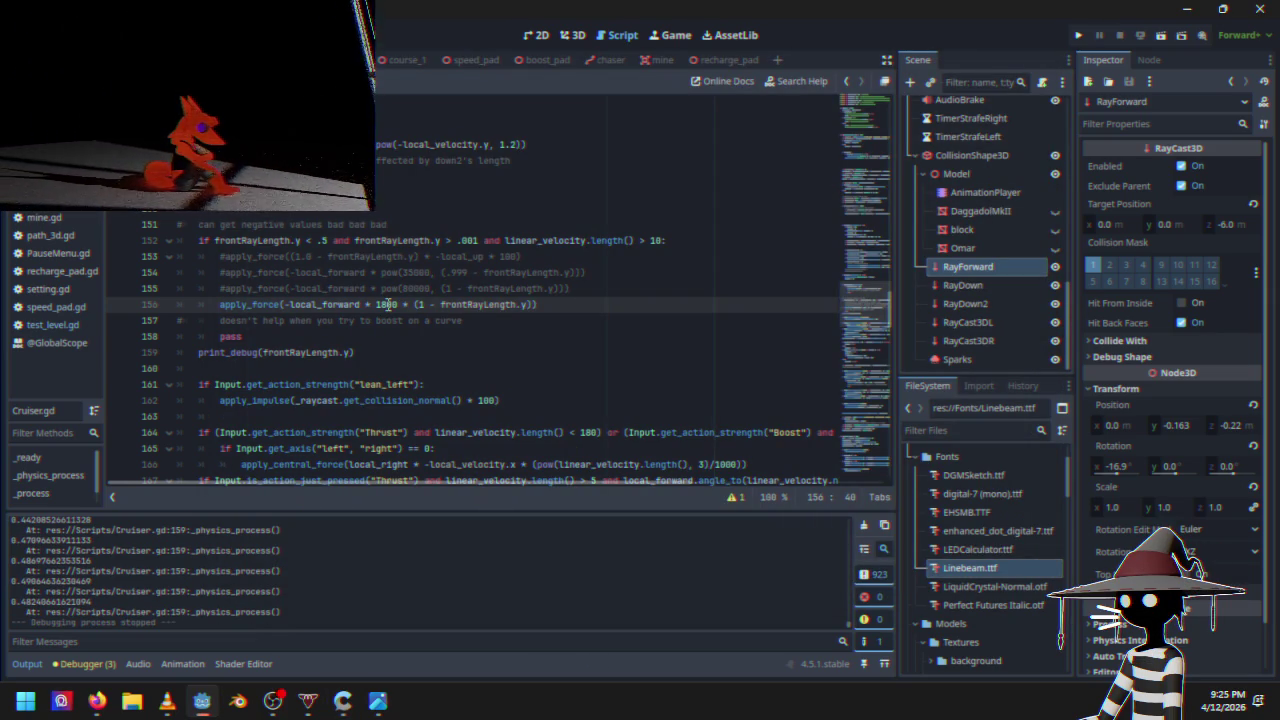
{"action": "key", "text": "BackSpace"}
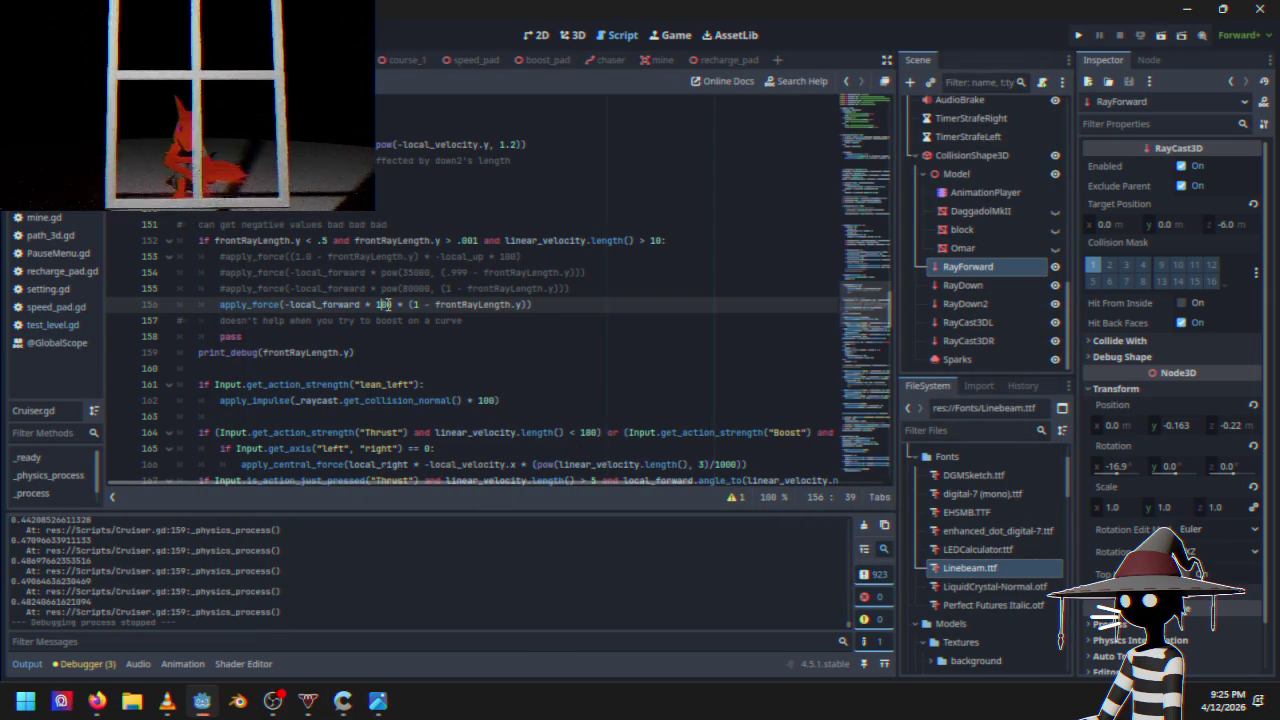
{"action": "type", "text": "7"}
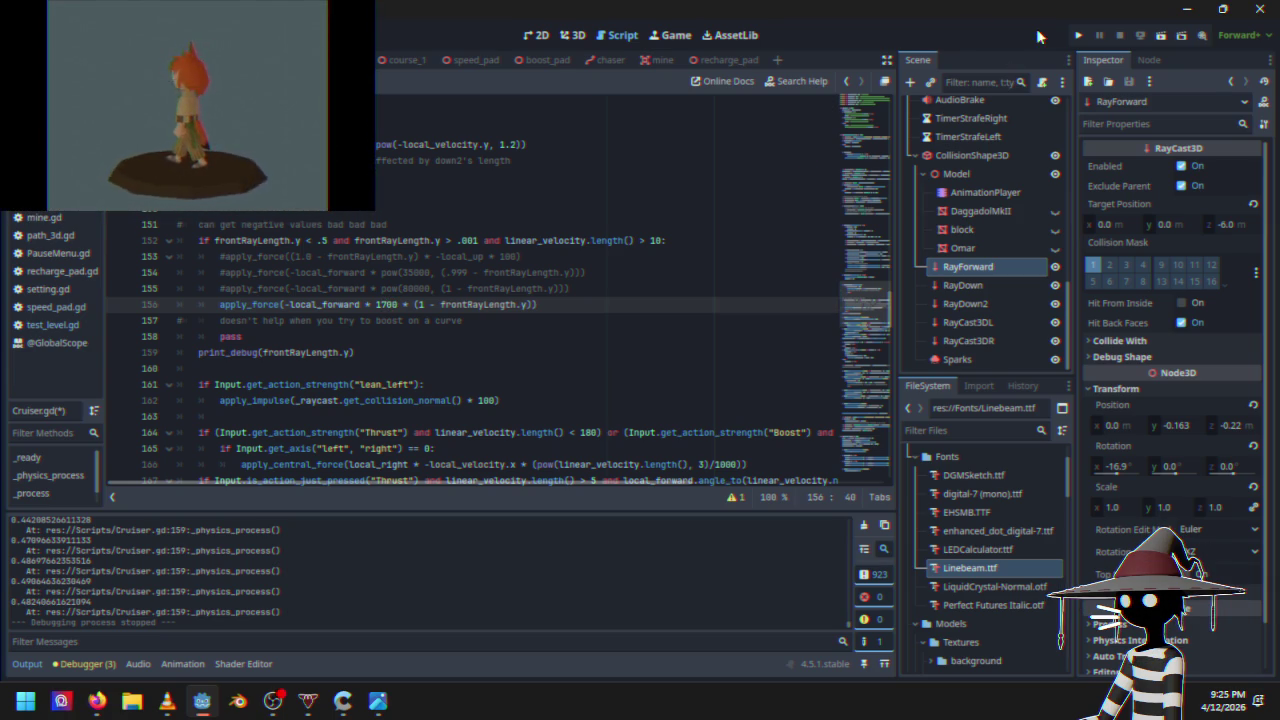
{"action": "left_click", "coordinate": [1087, 37]}
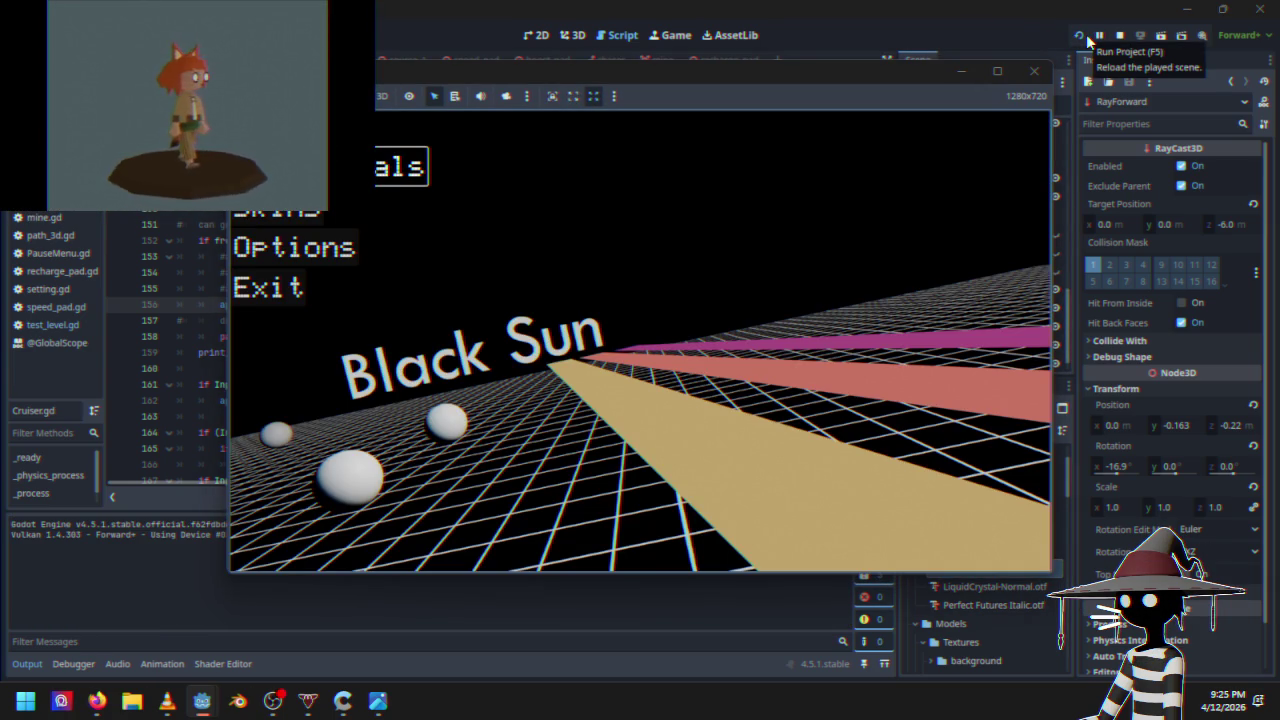
{"action": "key", "text": "Return"}
{"action": "key", "text": "w"}
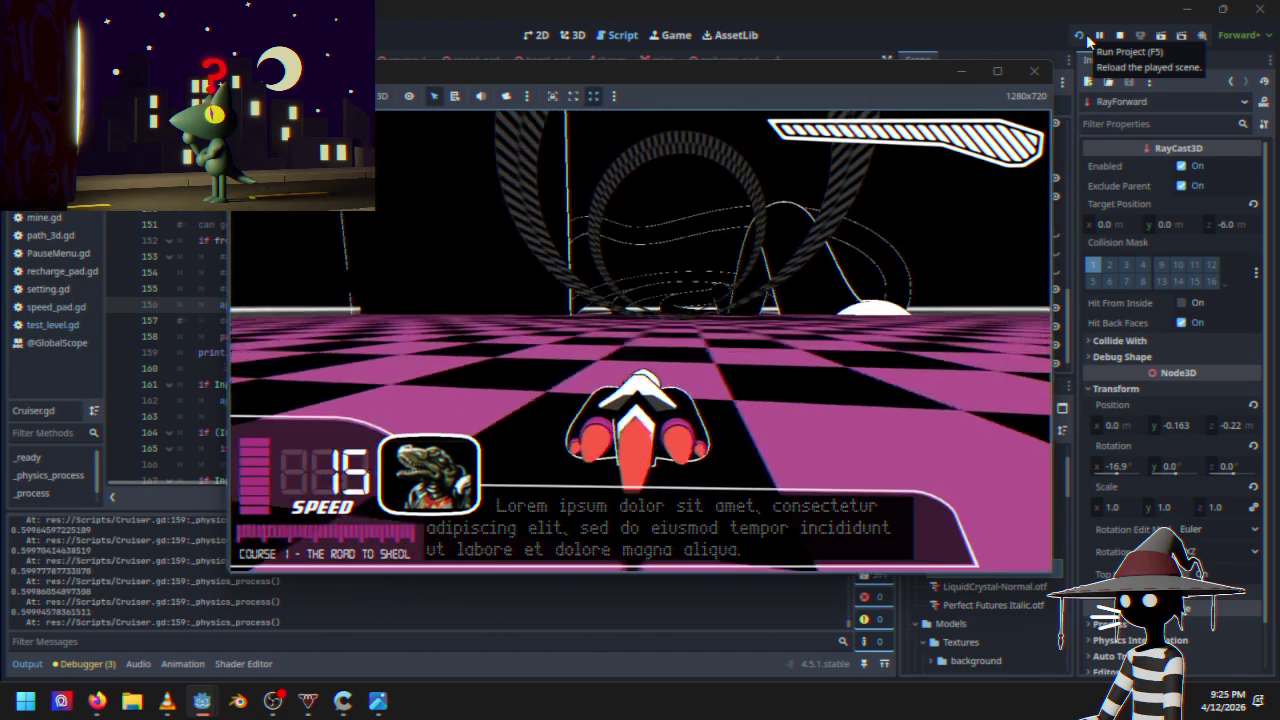
{"action": "key", "text": "d"}
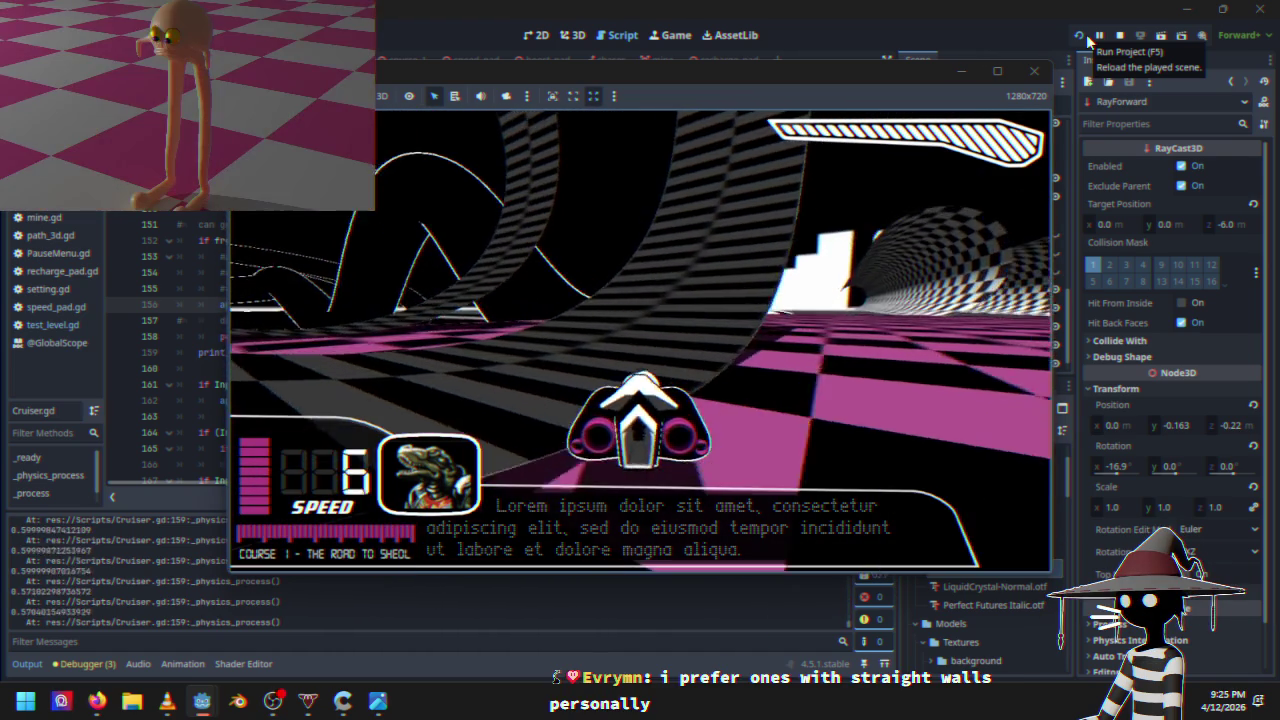
{"action": "key", "text": "w"}
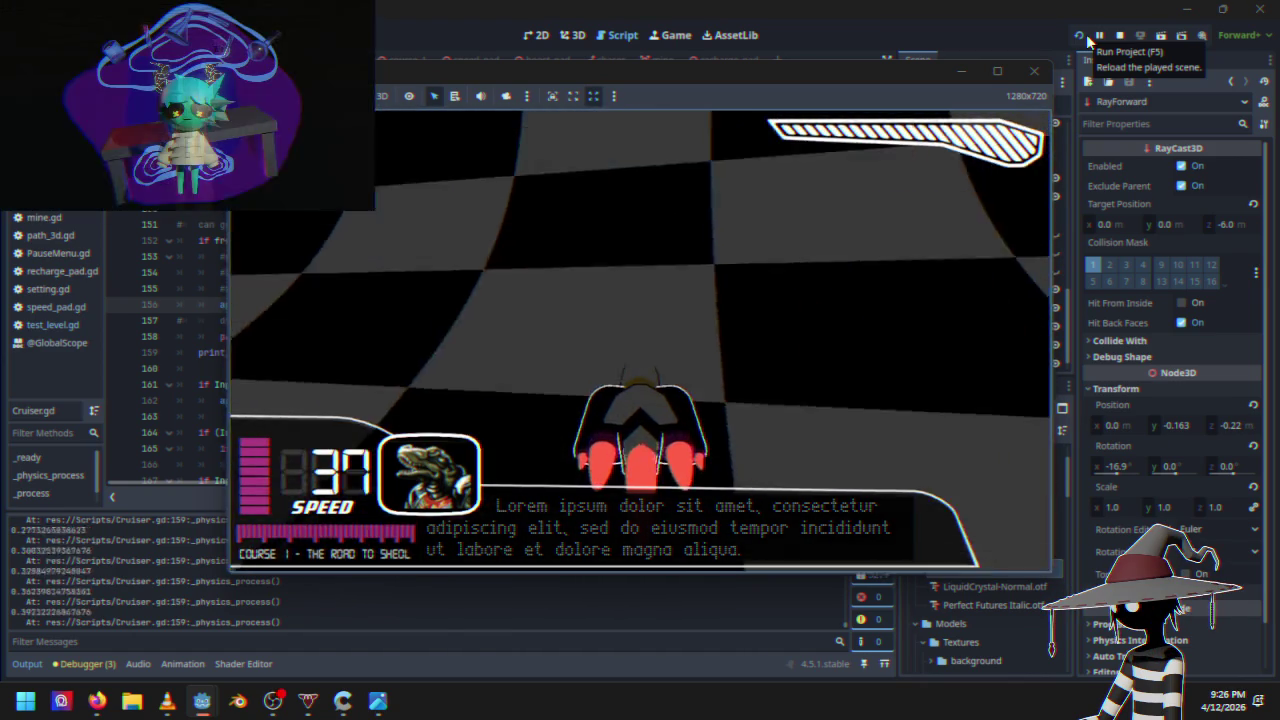
{"action": "key", "text": "Escape"}
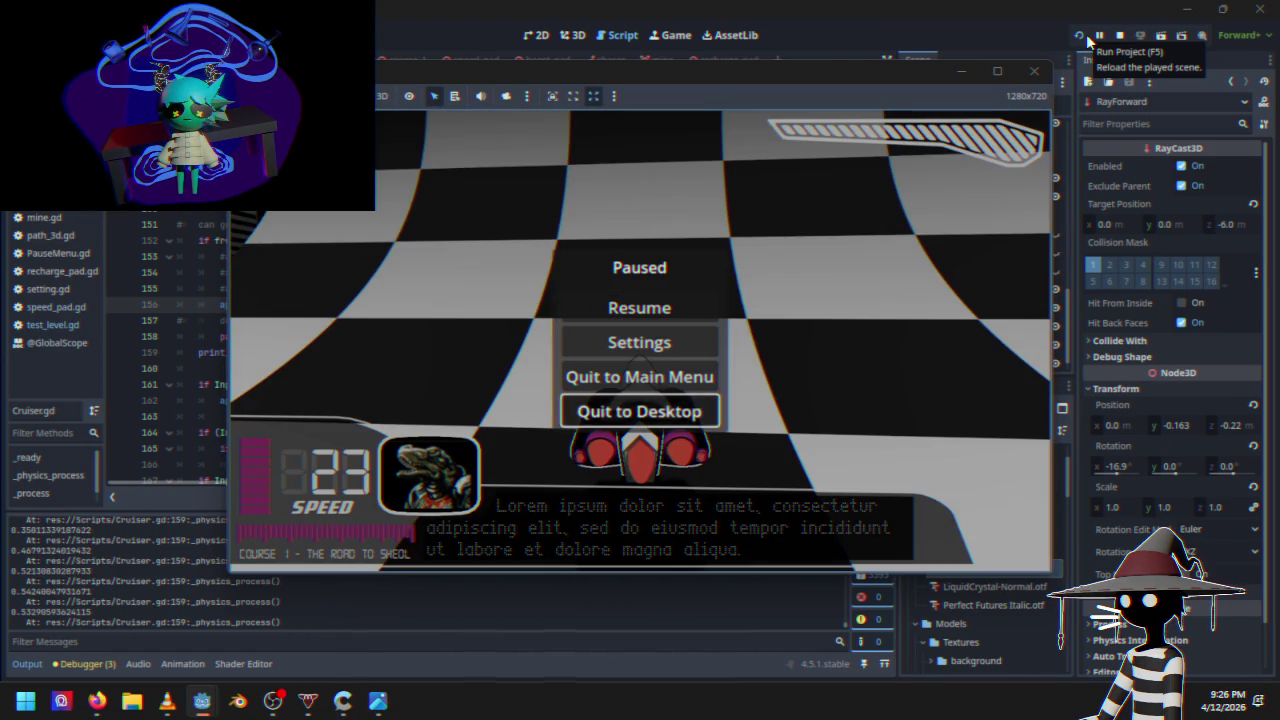
{"action": "key", "text": "Return"}
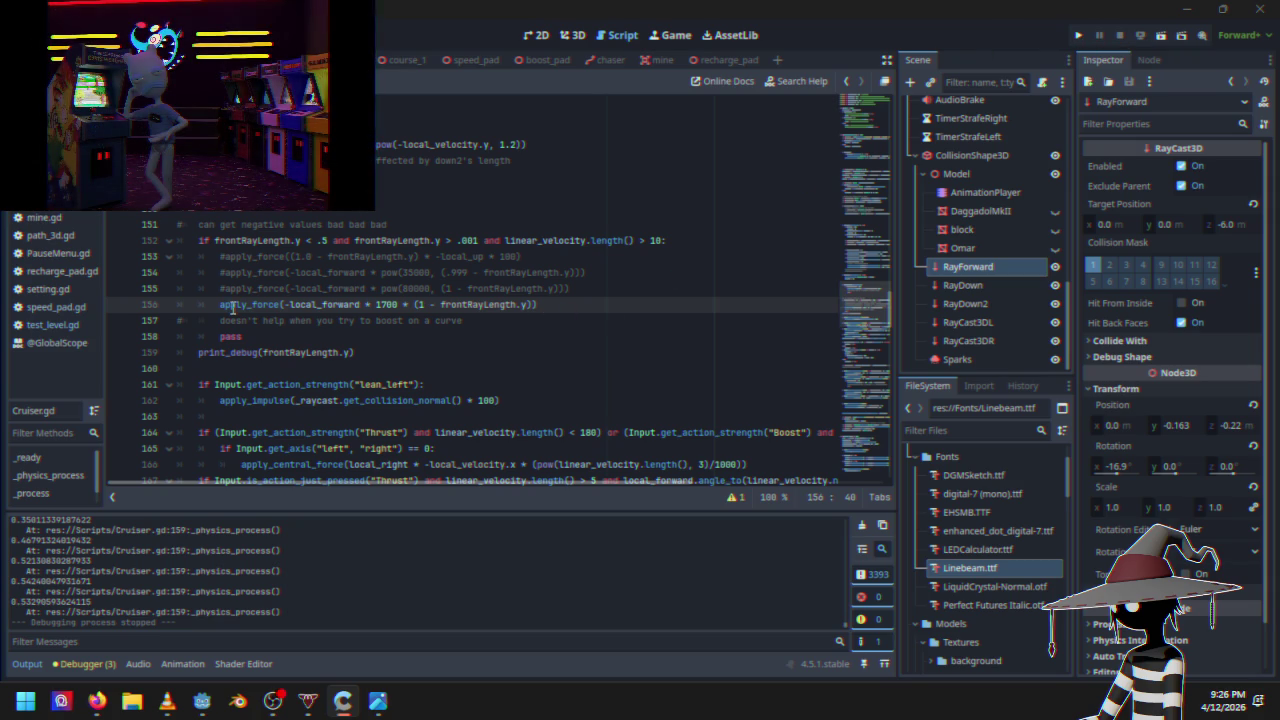
{"action": "left_click_drag", "start_coordinate": [453, 301], "coordinate": [532, 298]}
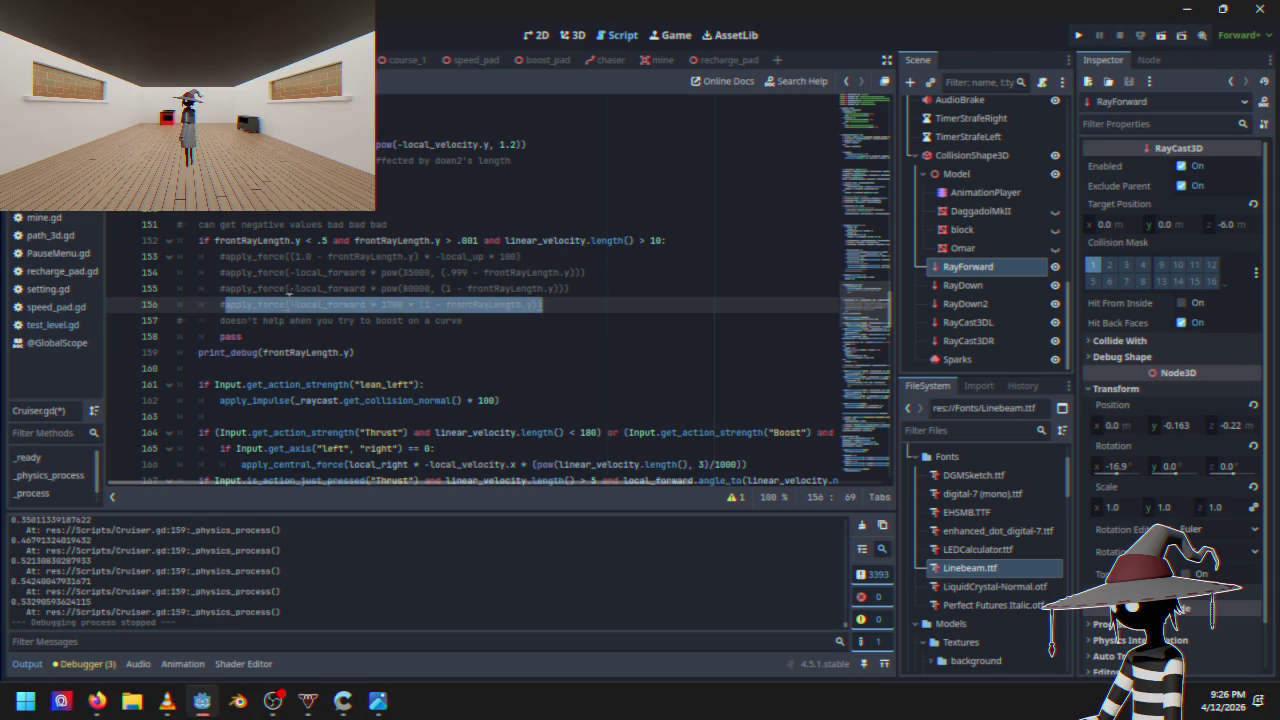
{"action": "left_click", "coordinate": [228, 293]}
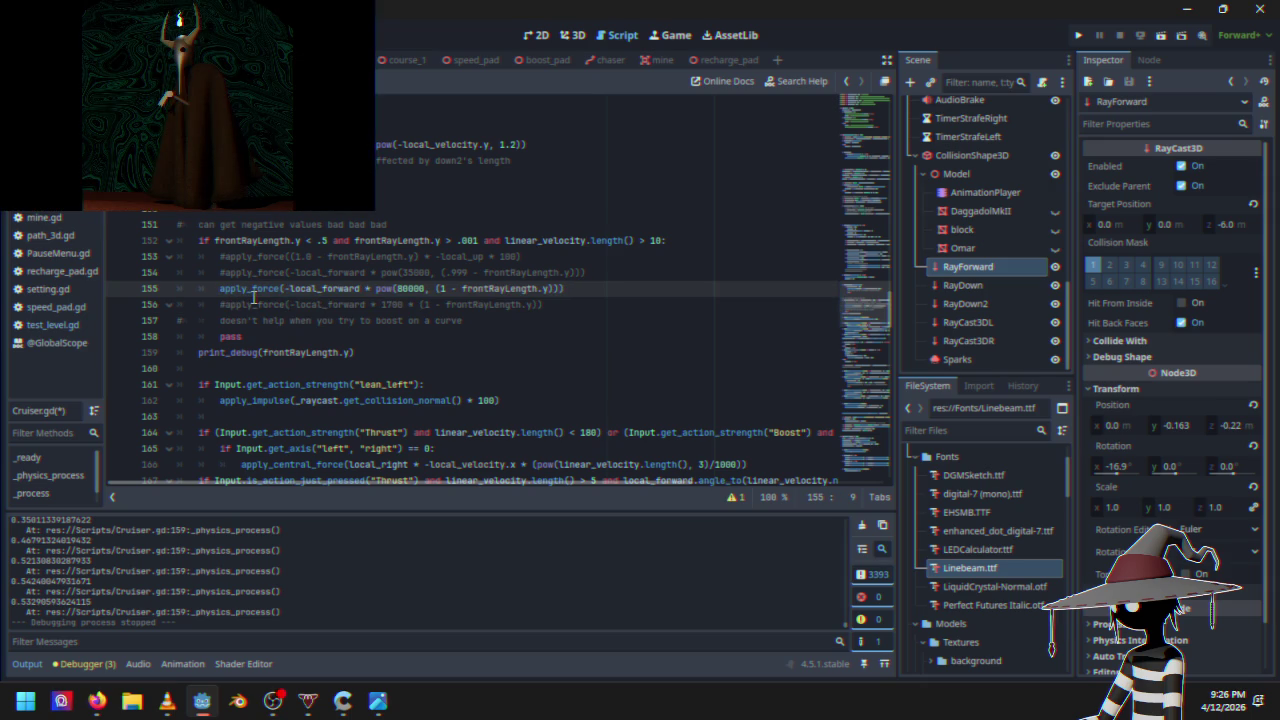
{"action": "left_click", "coordinate": [1082, 36]}
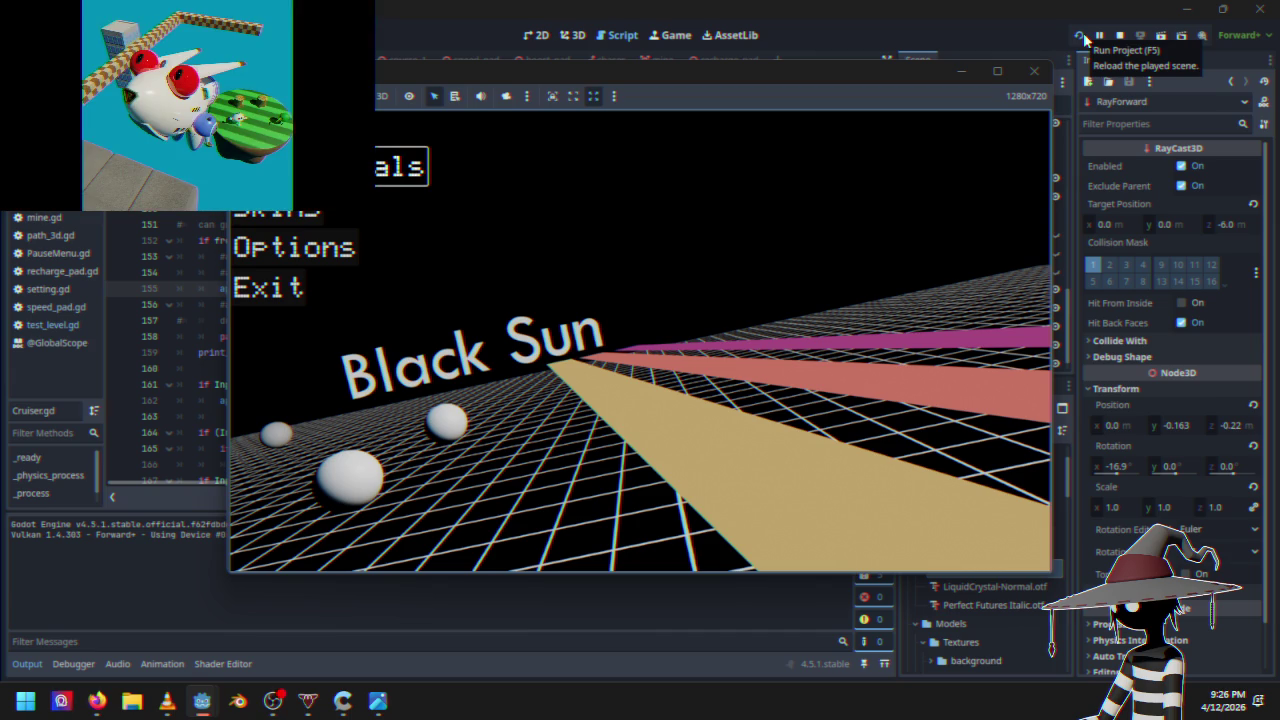
{"action": "key", "text": "Return"}
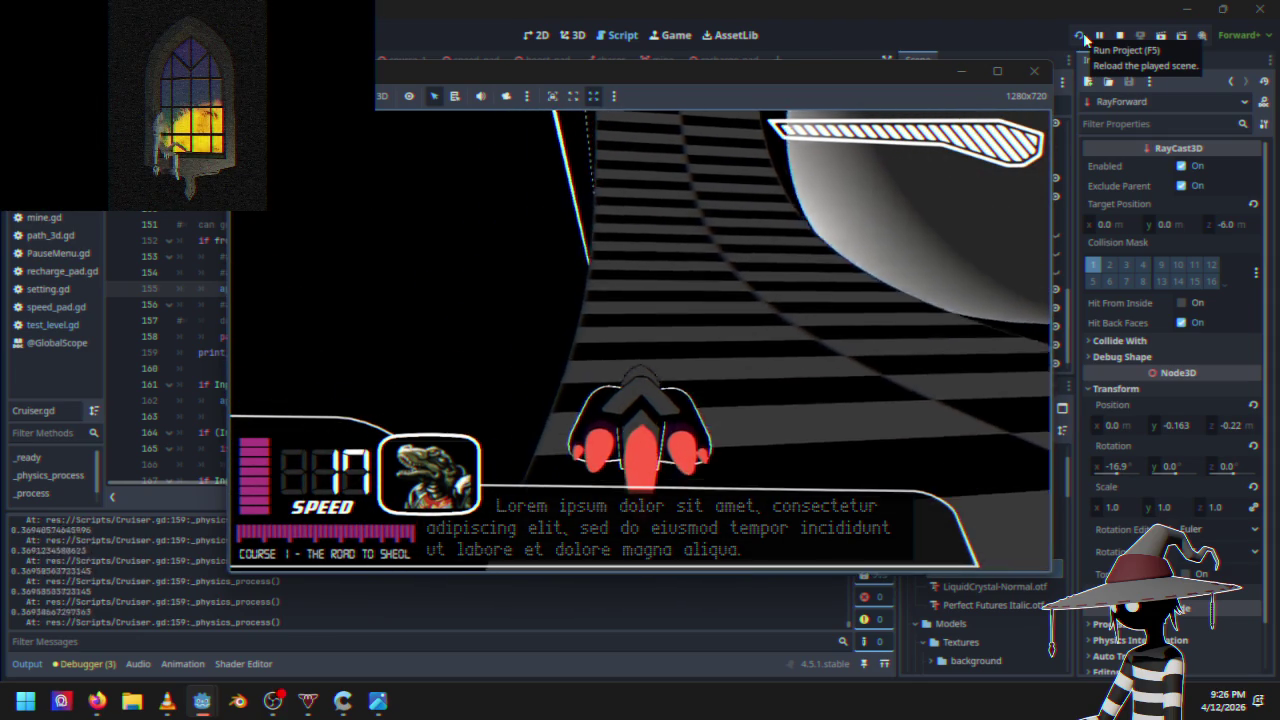
{"action": "key", "text": "Escape"}
{"action": "key", "text": "Down"}
{"action": "key", "text": "Return"}
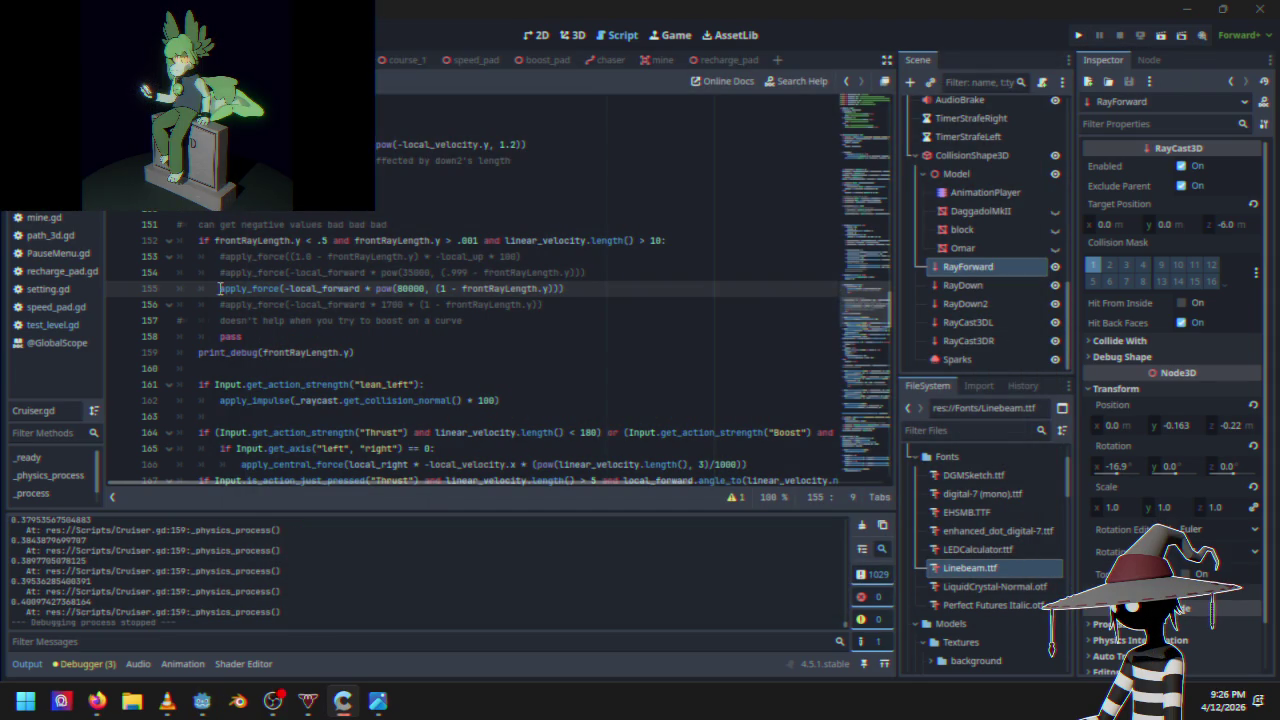
{"action": "left_click_drag", "start_coordinate": [240, 289], "coordinate": [250, 289]}
{"action": "left_click_drag", "start_coordinate": [220, 288], "coordinate": [570, 288]}
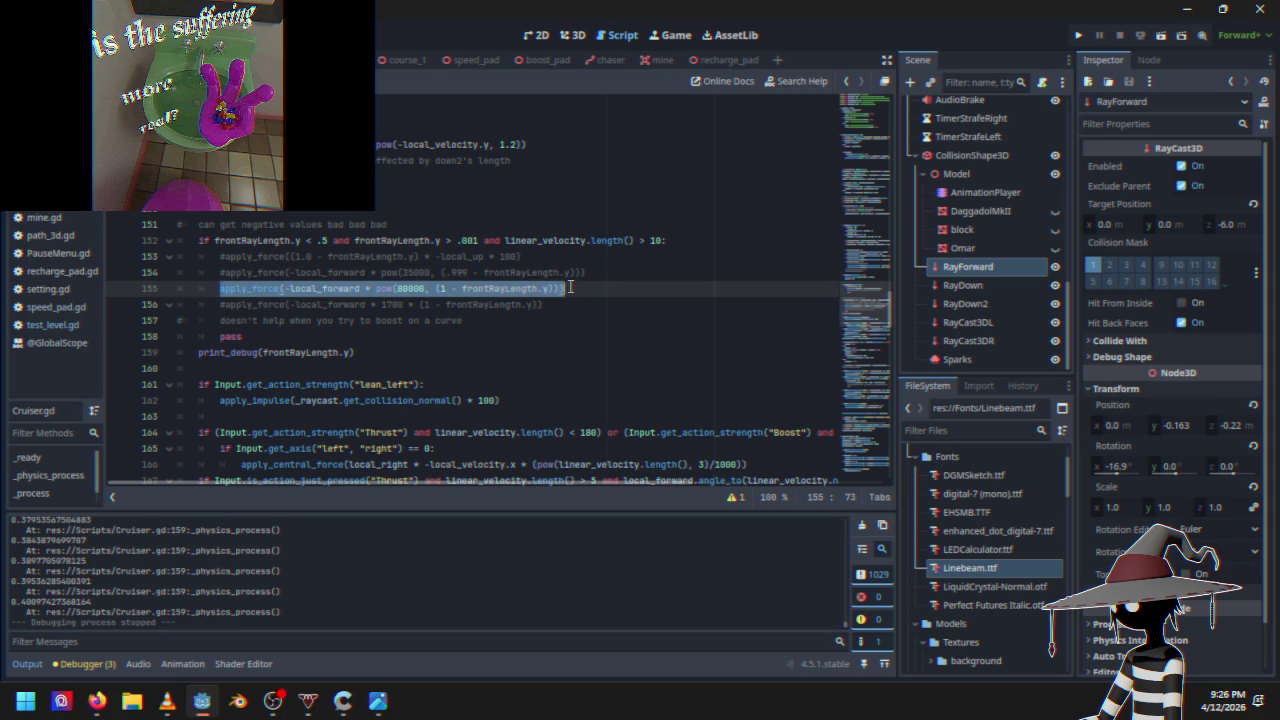
{"action": "key", "text": "ctrl+k"}
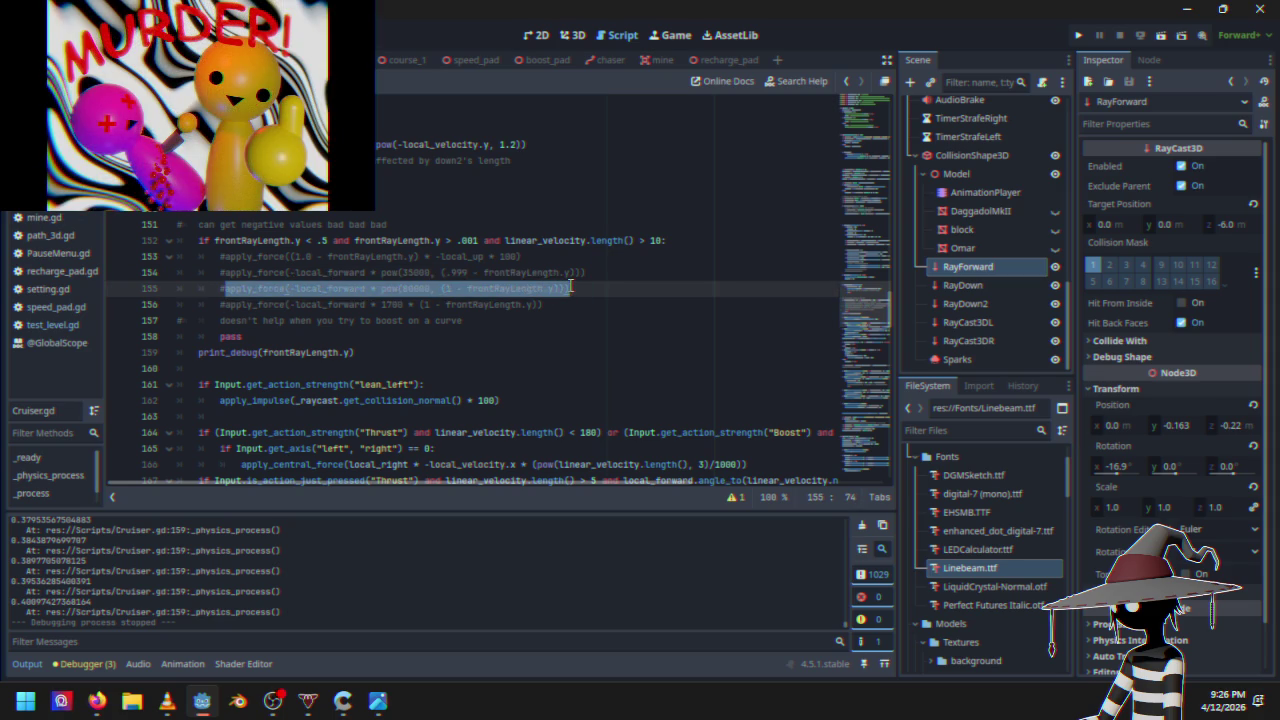
{"action": "left_click", "coordinate": [229, 273]}
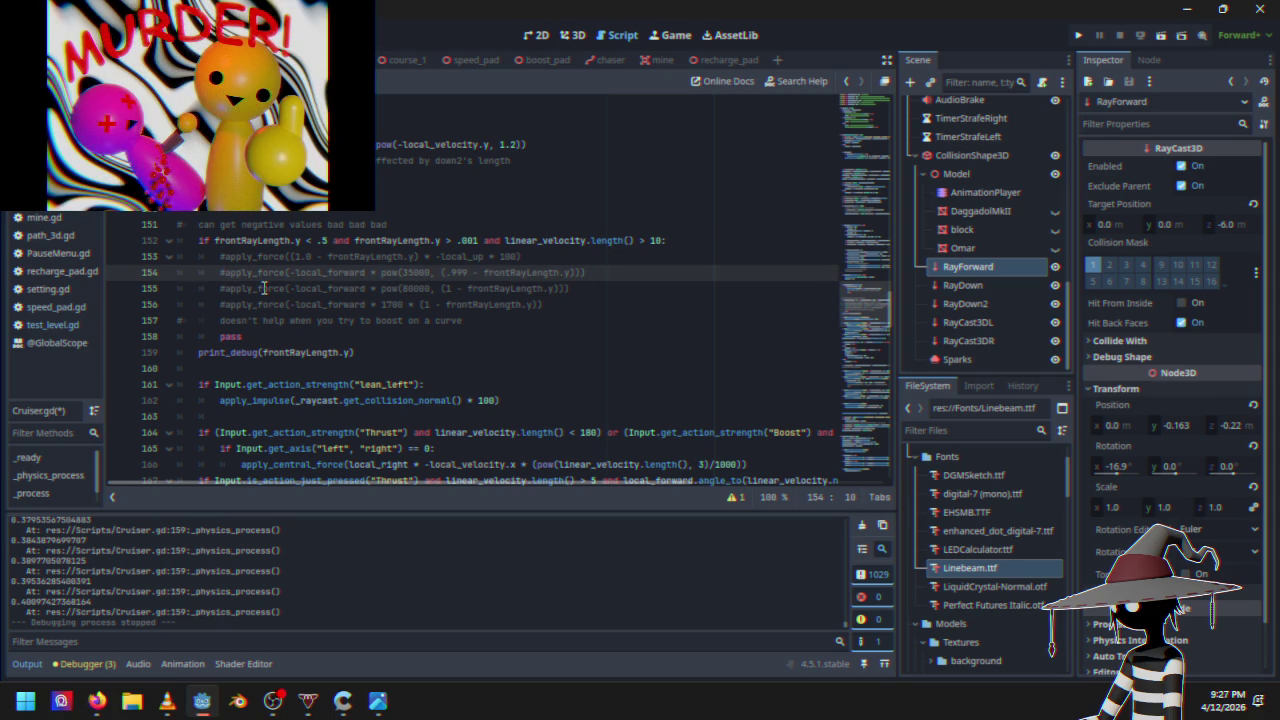
{"action": "key", "text": "ctrl+k"}
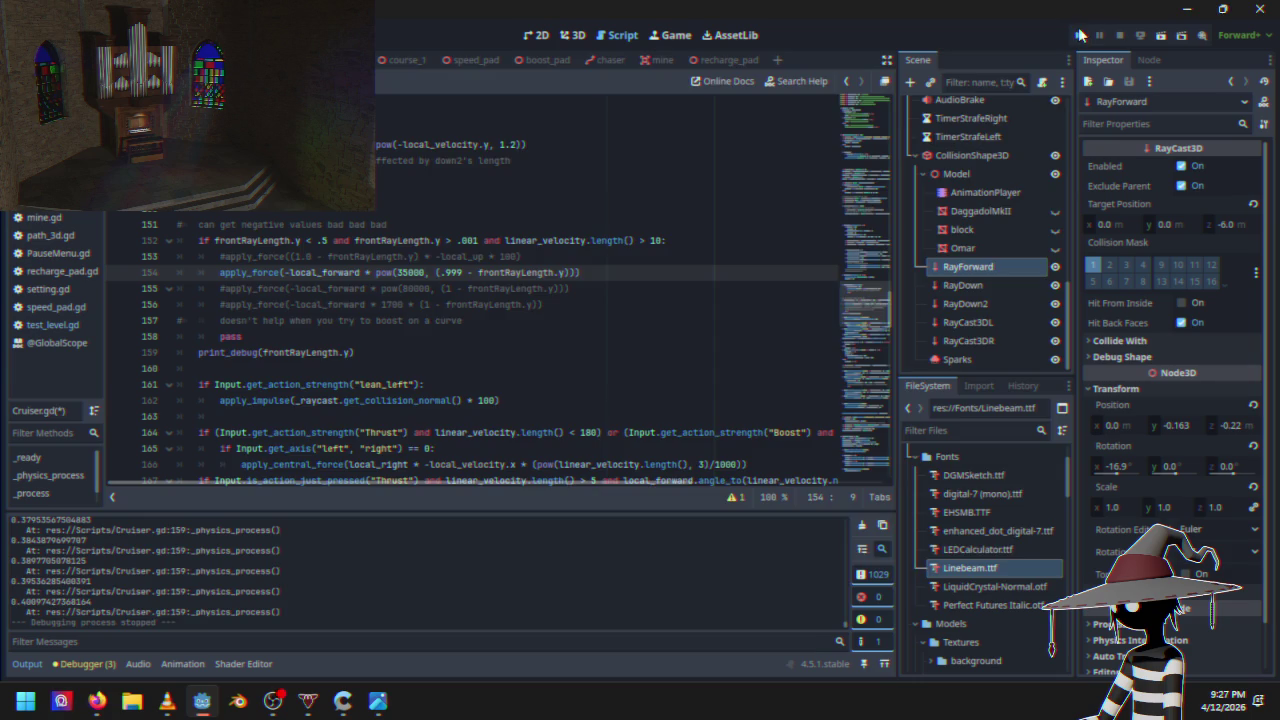
{"action": "left_click", "coordinate": [1079, 35]}
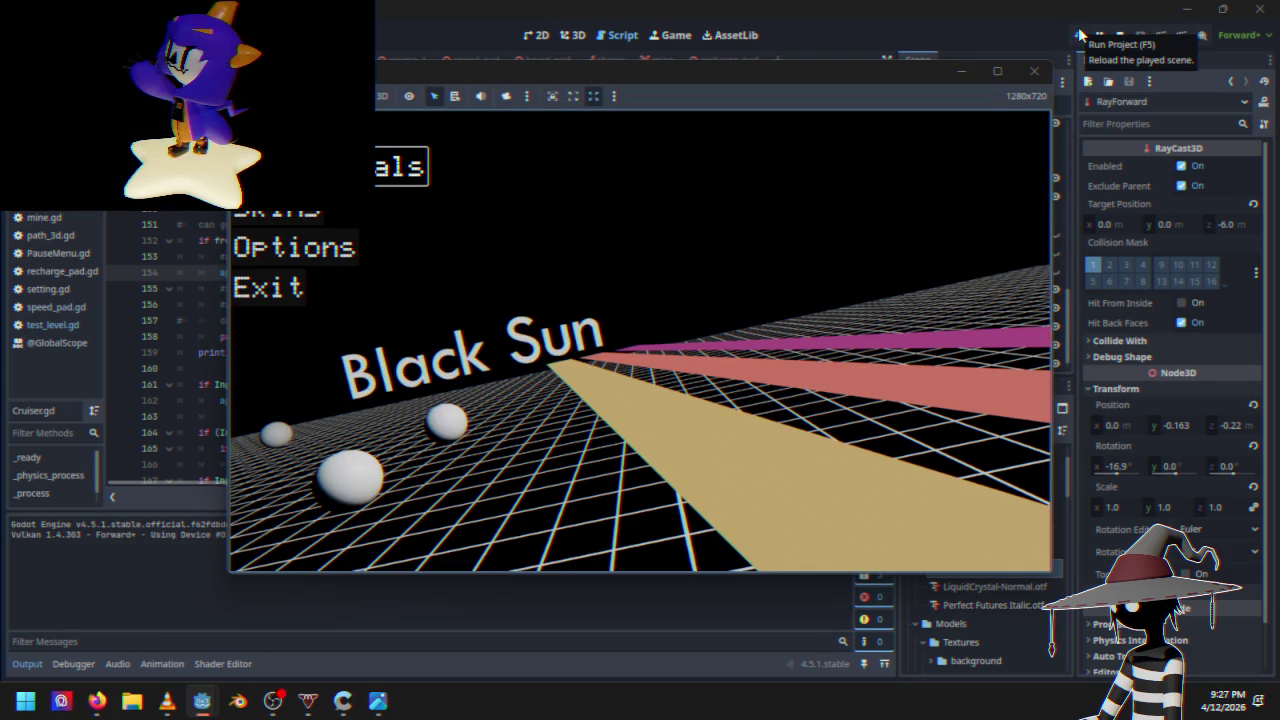
{"action": "key", "text": "Return"}
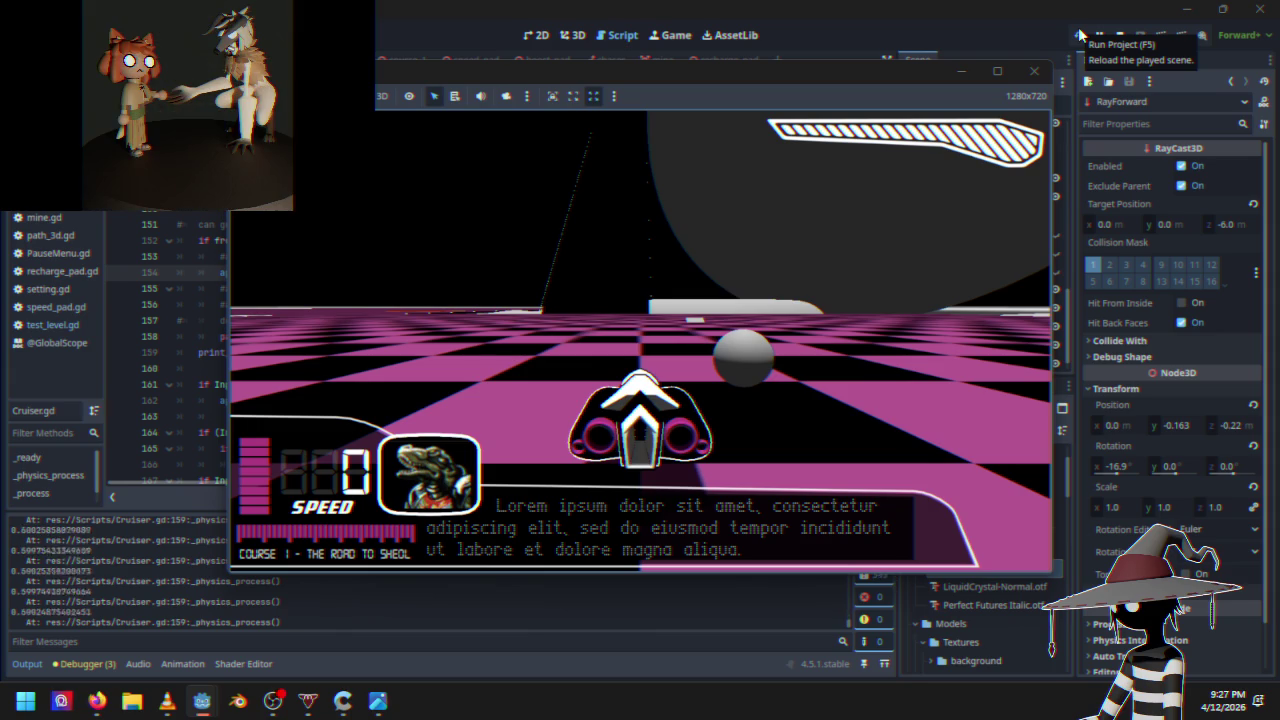
{"action": "key", "text": "Left"}
{"action": "key", "text": "Up"}
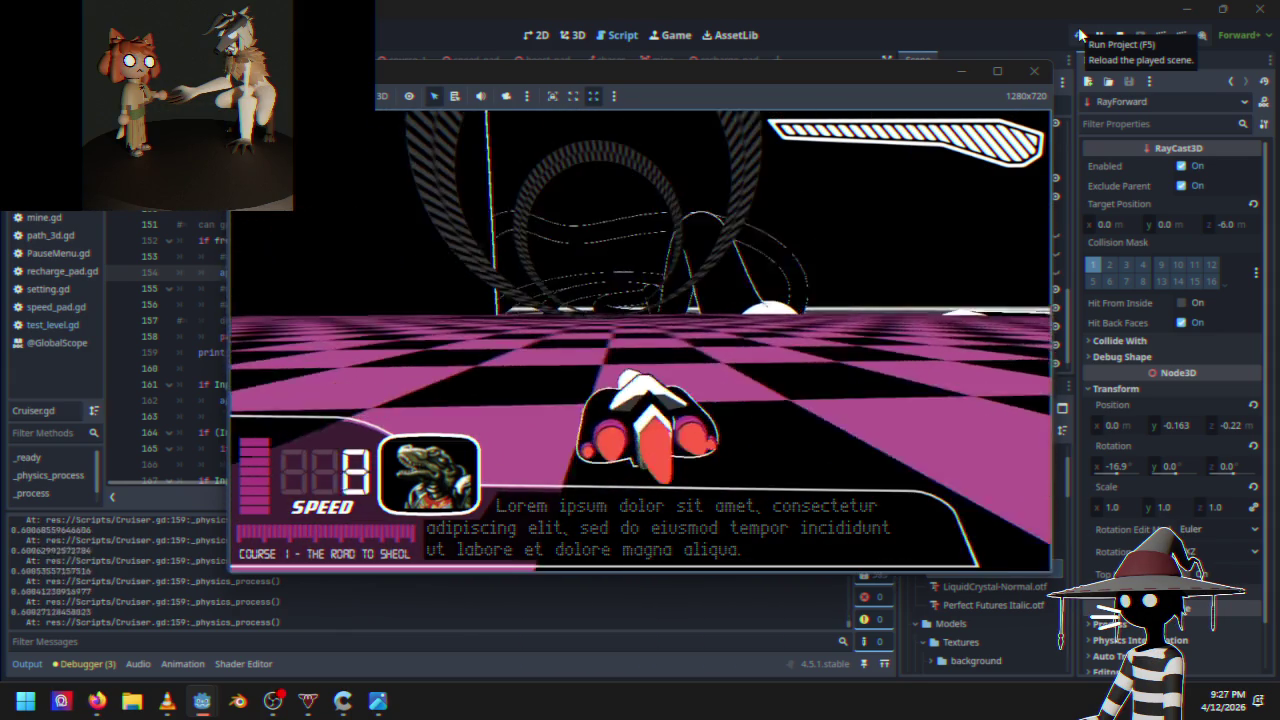
{"action": "key", "text": "Right"}
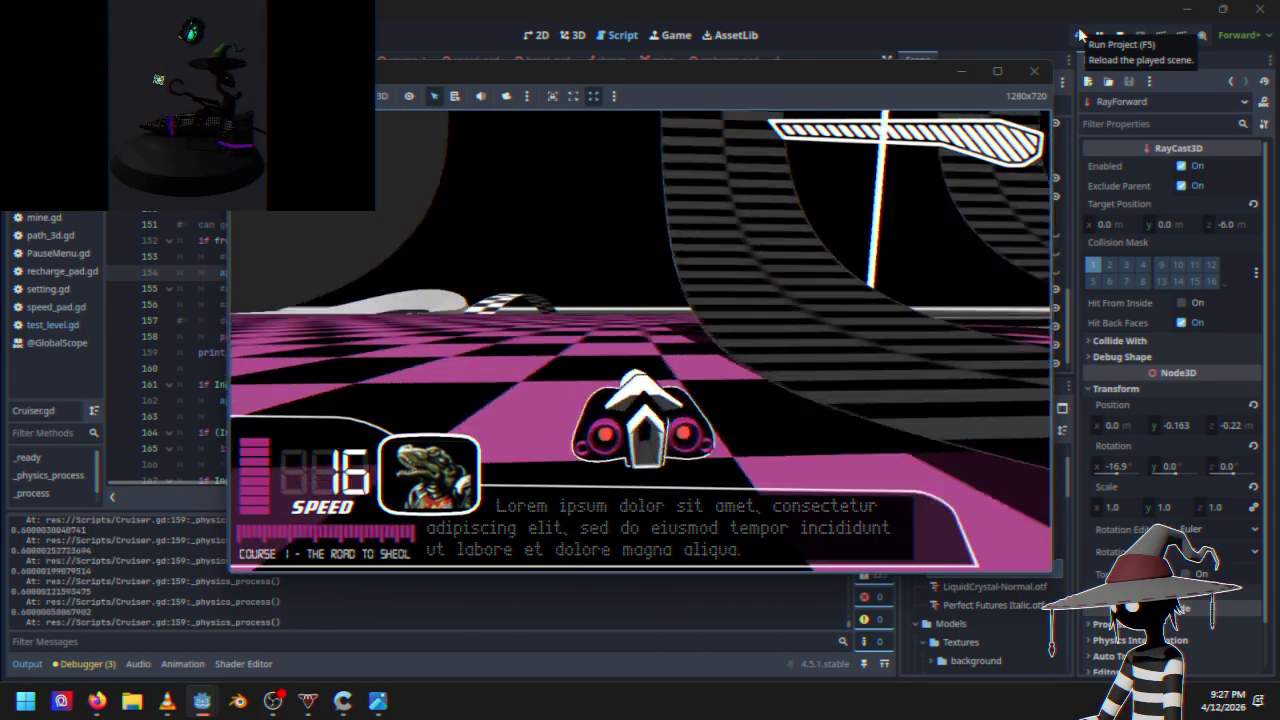
{"action": "key", "text": "Up"}
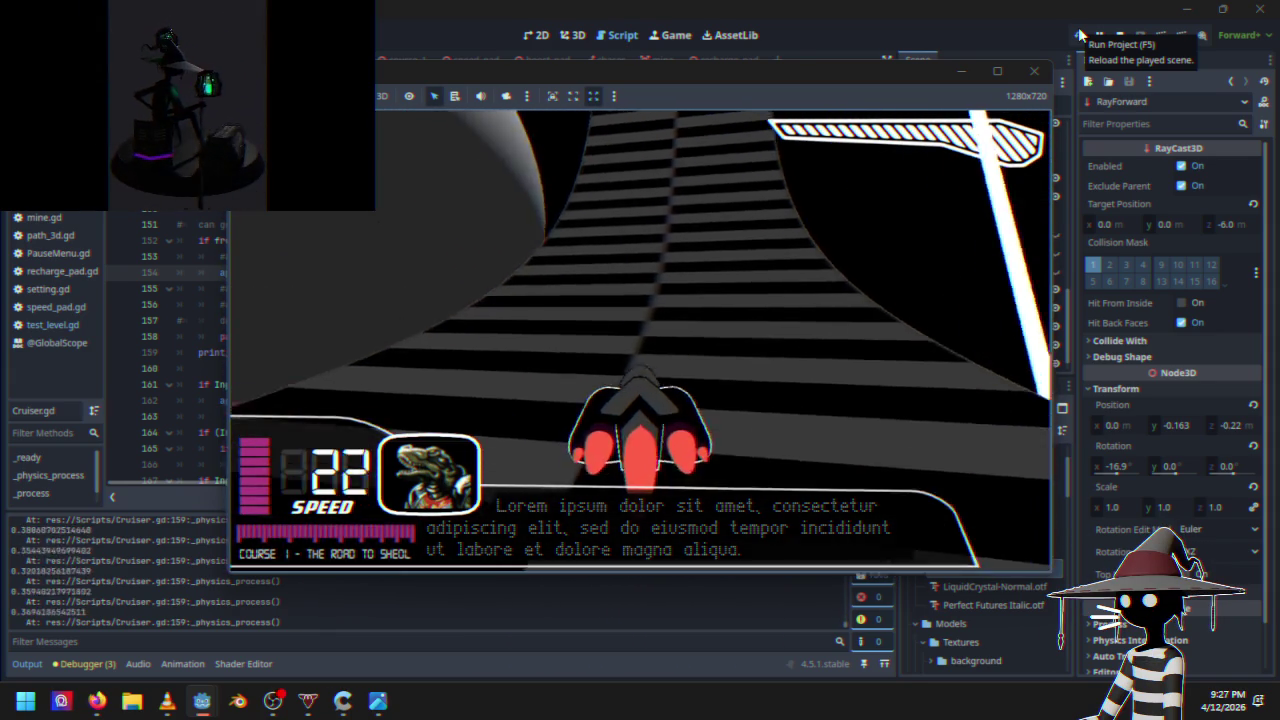
{"action": "key", "text": "Up"}
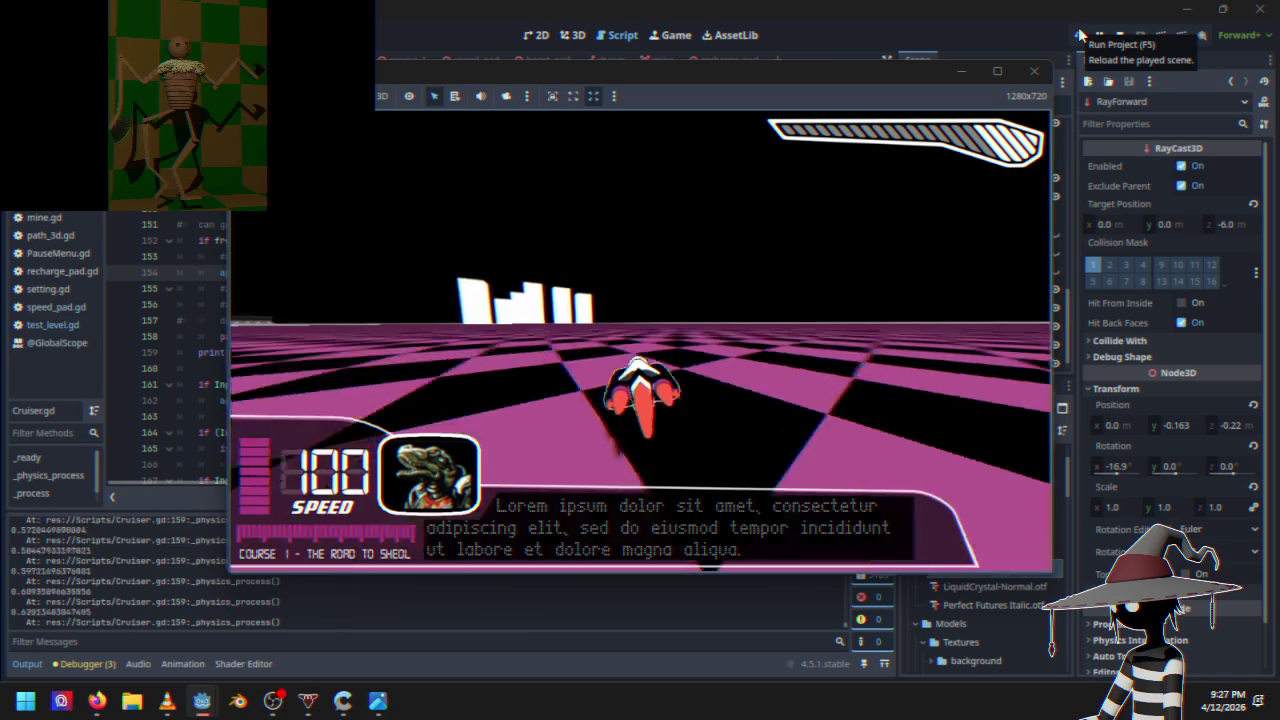
{"action": "key", "text": "Escape"}
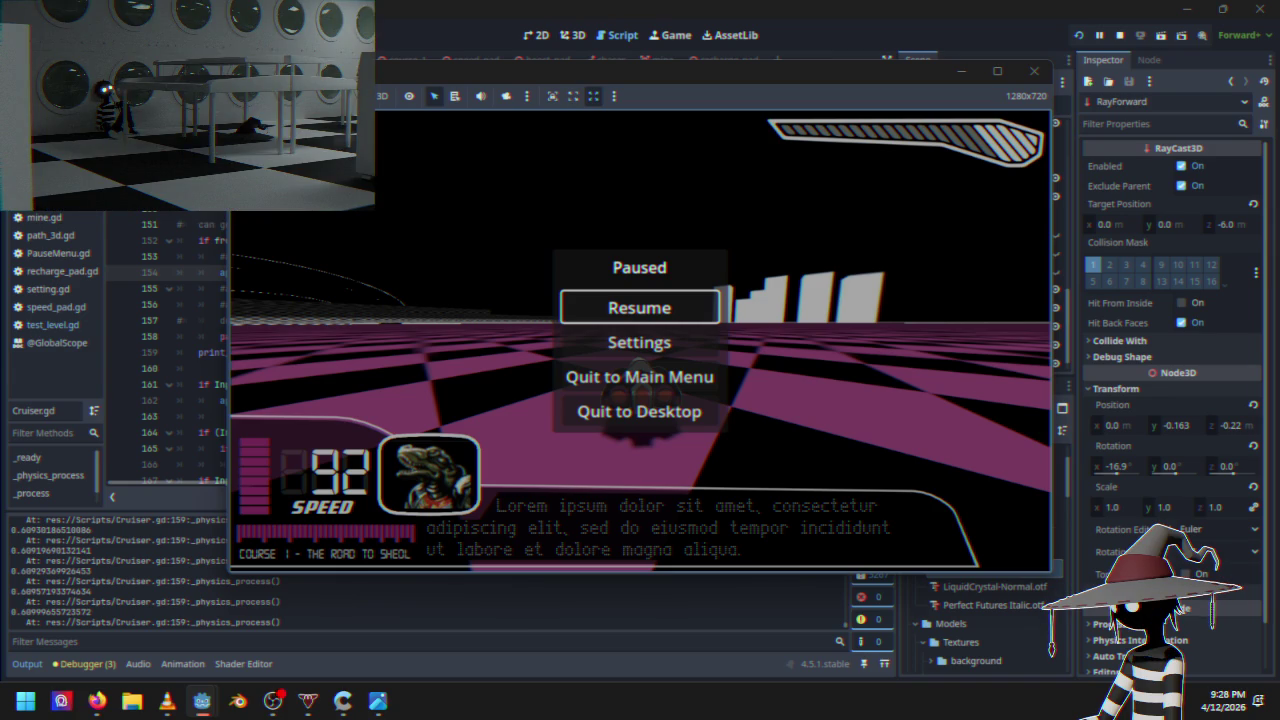
{"action": "left_click", "coordinate": [1031, 74]}
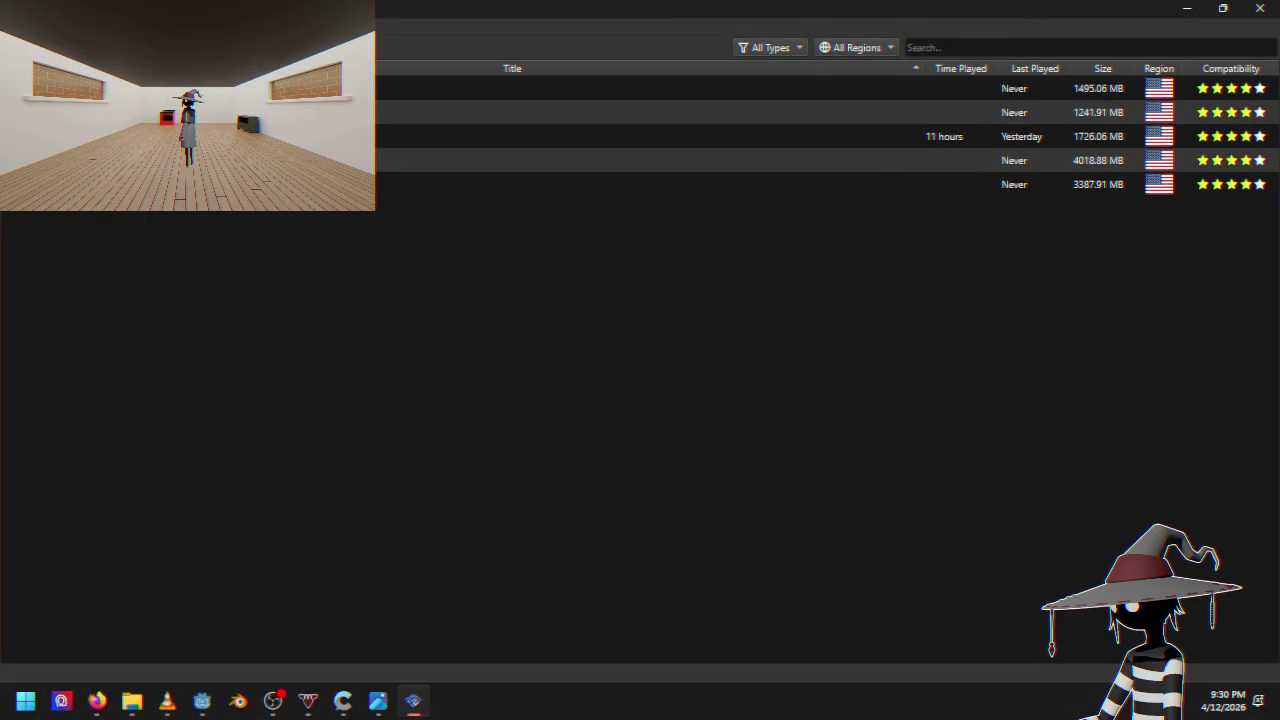
{"action": "double_click", "coordinate": [640, 136]}
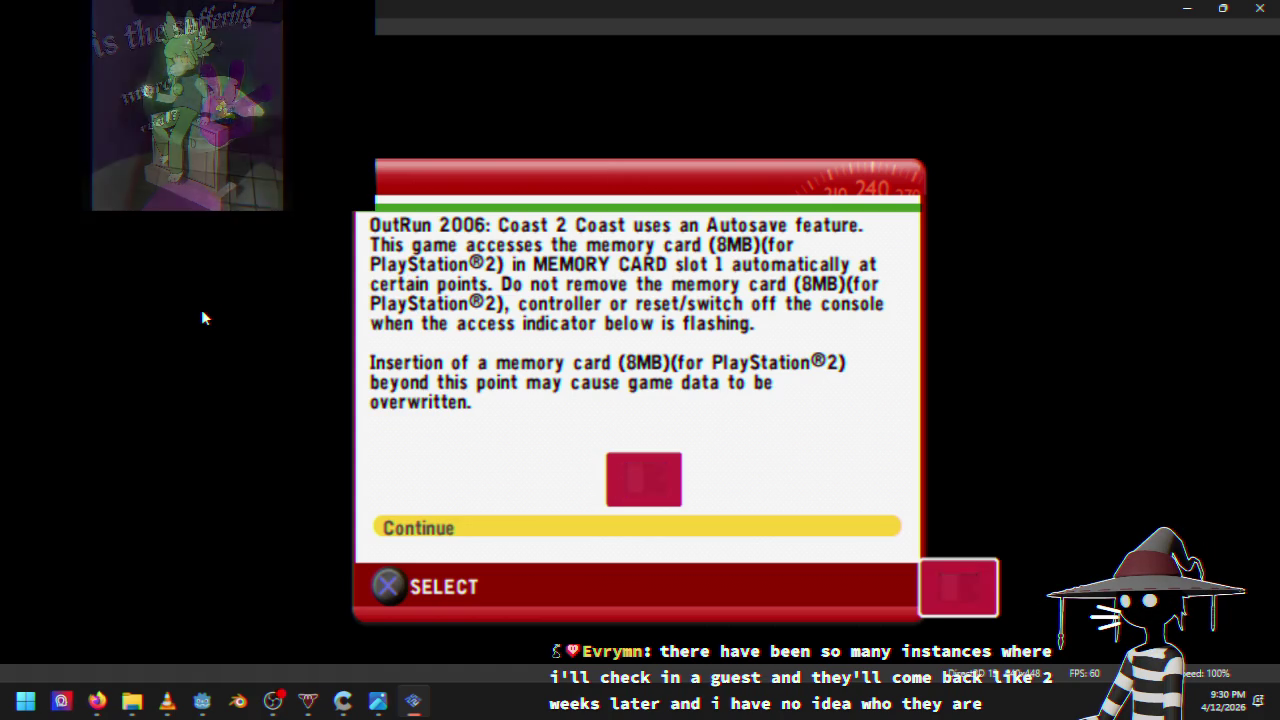
{"action": "key", "text": "Return"}
{"action": "key", "text": "Return"}
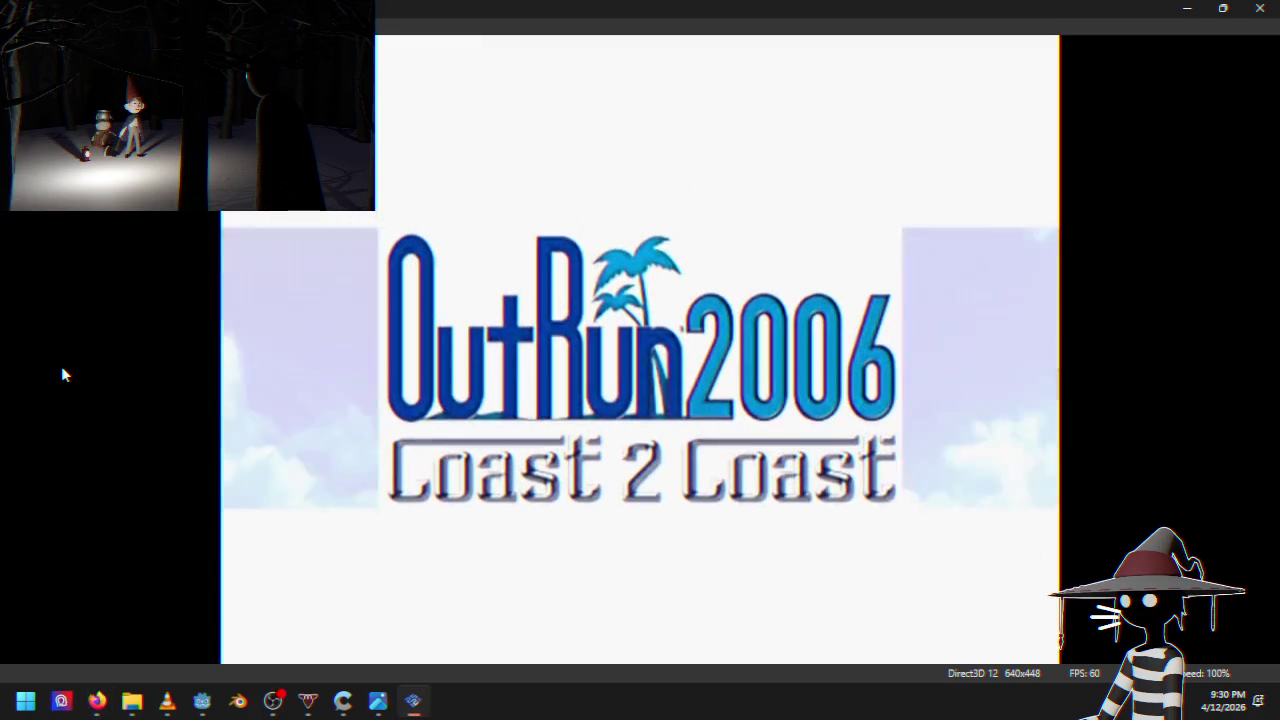
{"action": "key", "text": "Return"}
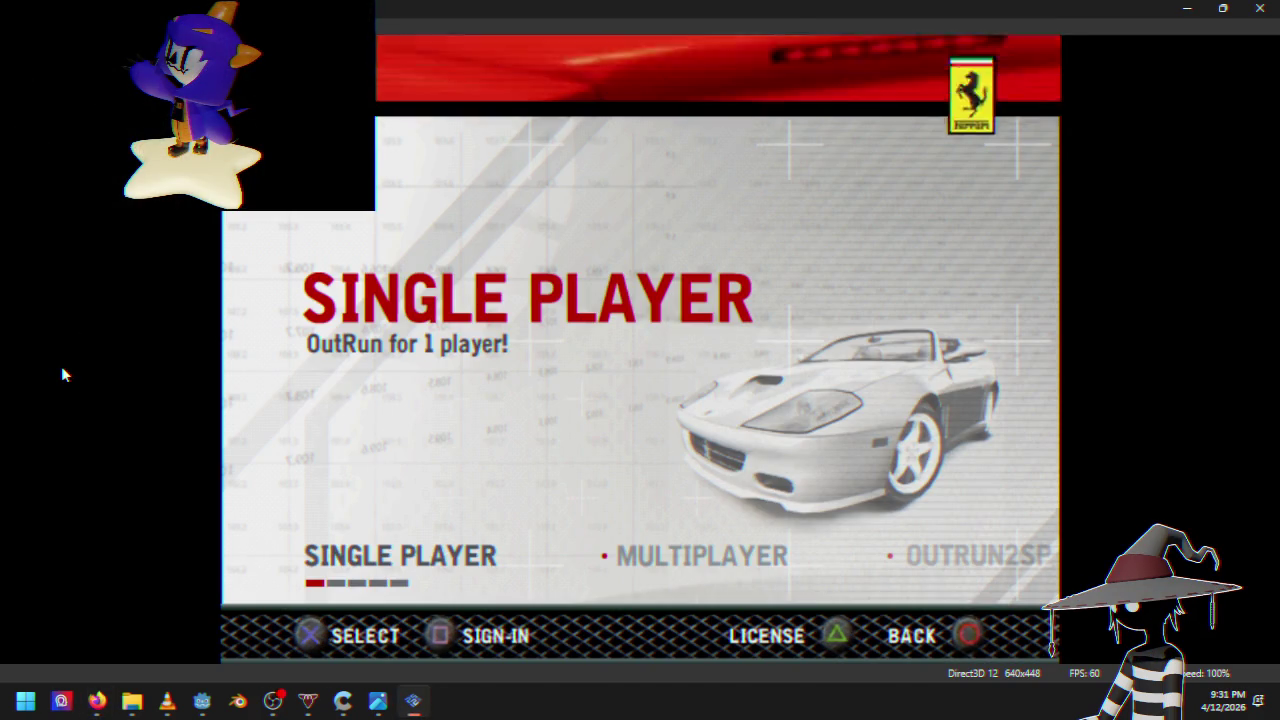
{"action": "key", "text": "Right"}
{"action": "key", "text": "Left"}
{"action": "key", "text": "Return"}
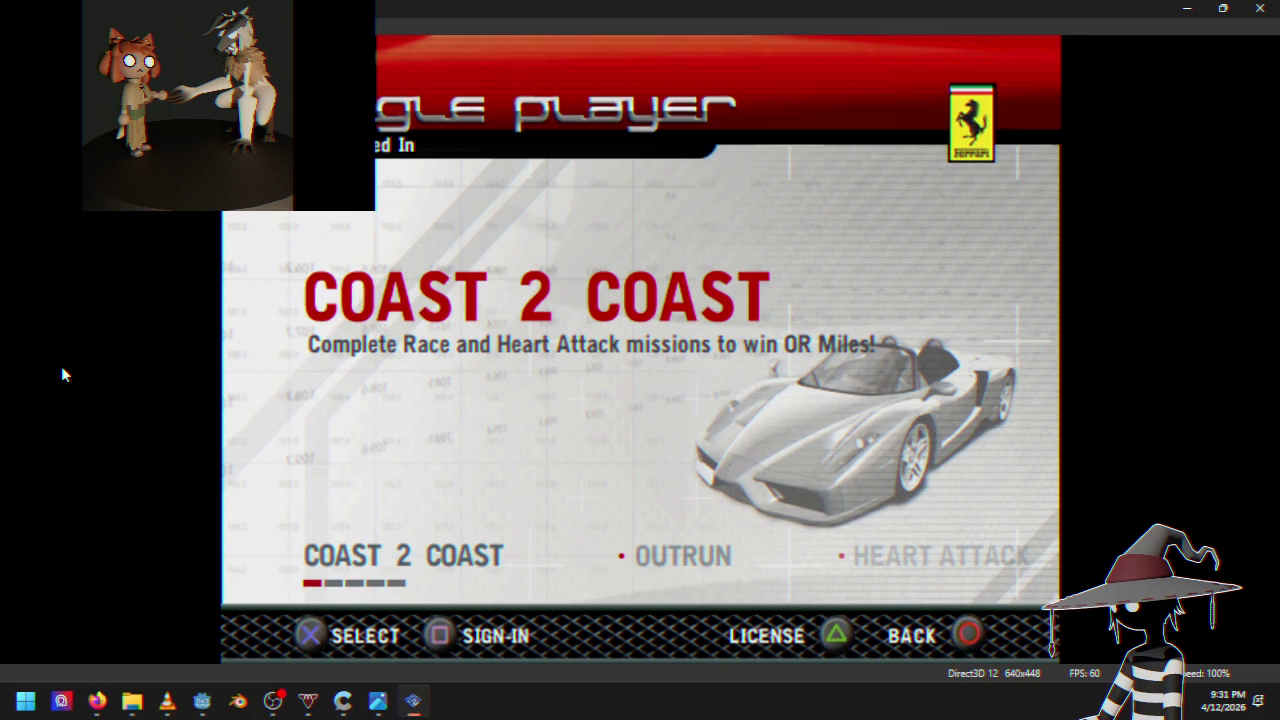
{"action": "key", "text": "Return"}
{"action": "key", "text": "Right"}
{"action": "key", "text": "Right"}
{"action": "key", "text": "Right"}
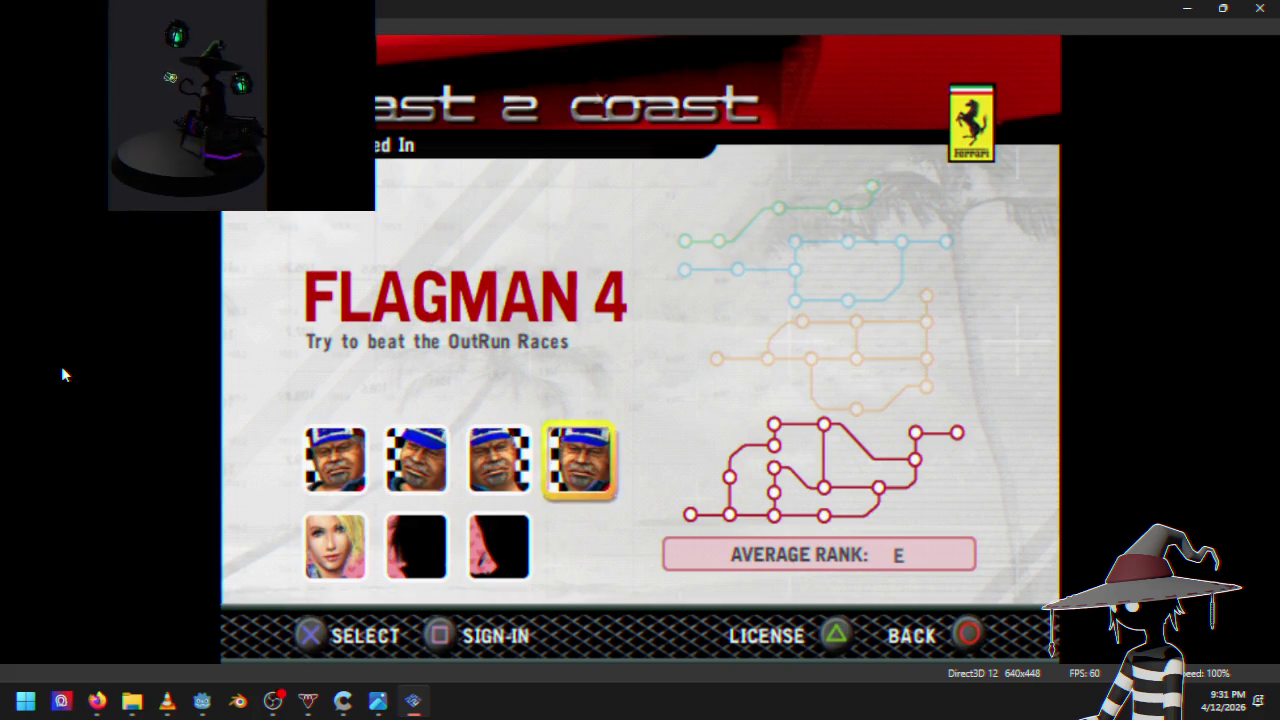
{"action": "key", "text": "Left"}
{"action": "key", "text": "Right"}
{"action": "key", "text": "Return"}
{"action": "key", "text": "Right"}
{"action": "key", "text": "Up"}
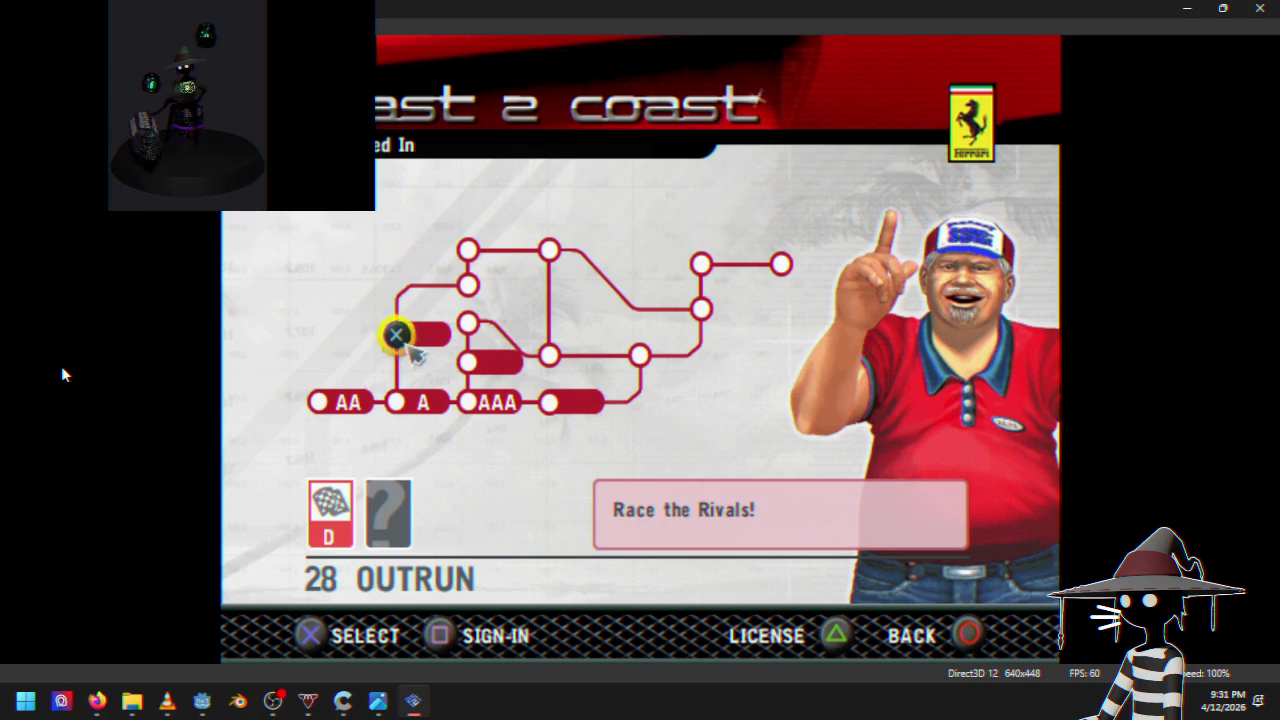
{"action": "key", "text": "Down"}
{"action": "key", "text": "Right"}
{"action": "key", "text": "Right"}
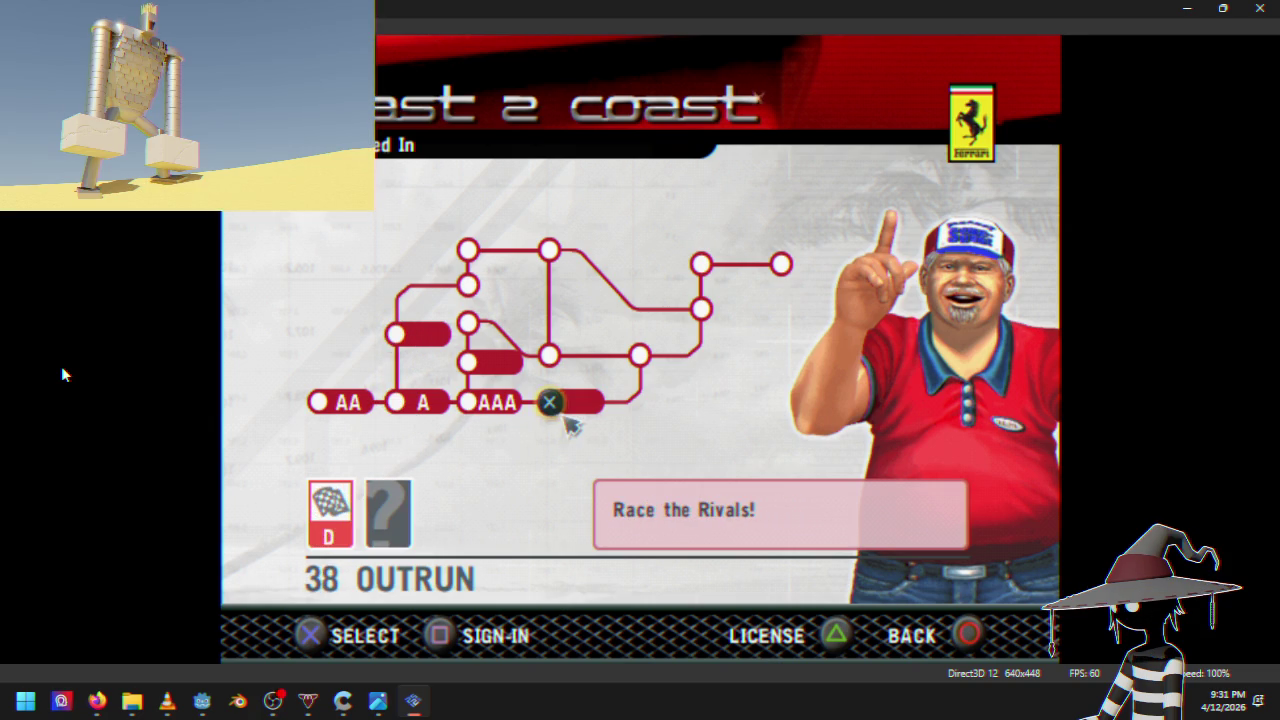
{"action": "key", "text": "Left"}
{"action": "key", "text": "Up"}
{"action": "key", "text": "Down"}
{"action": "key", "text": "Right"}
{"action": "key", "text": "Return"}
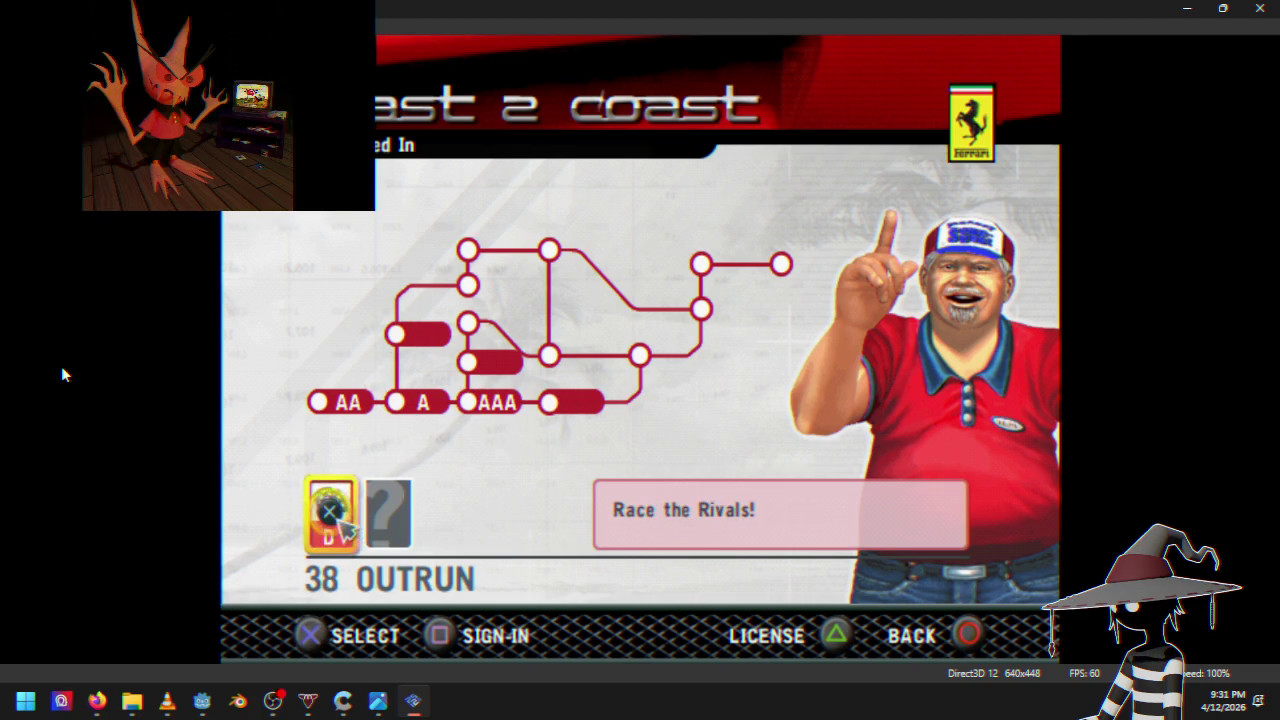
{"action": "key", "text": "Return"}
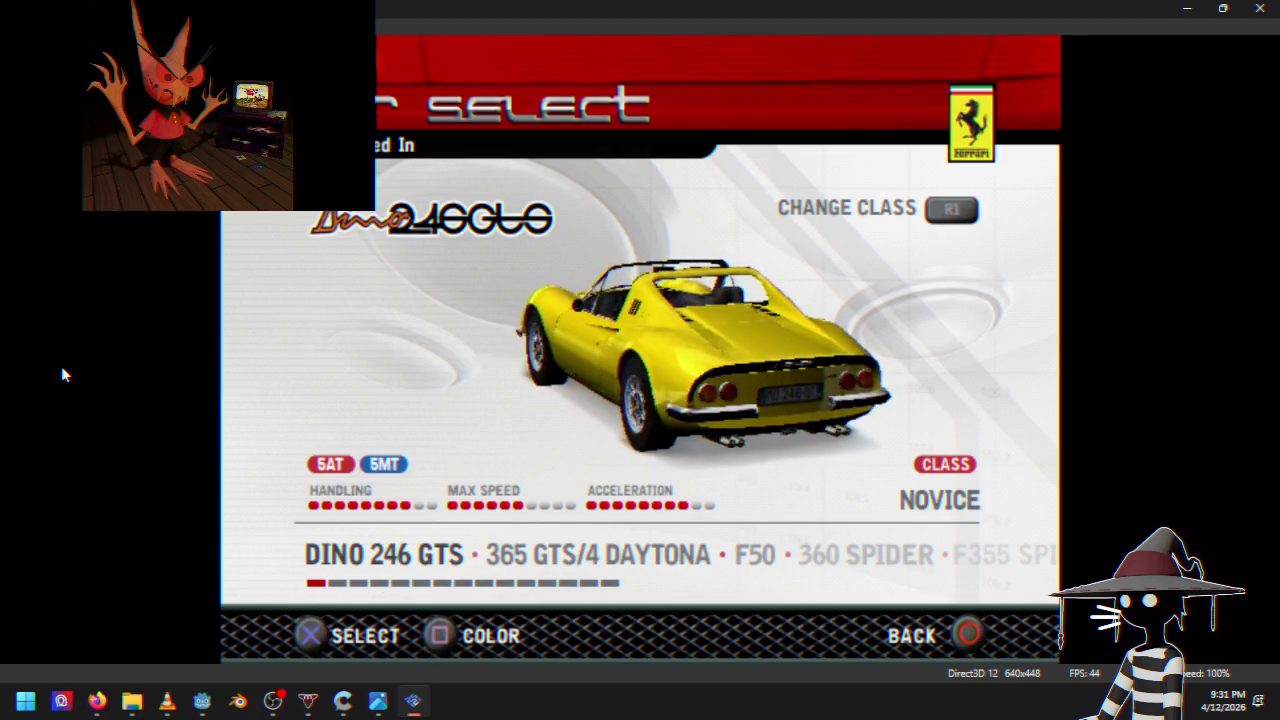
{"action": "key", "text": "e"}
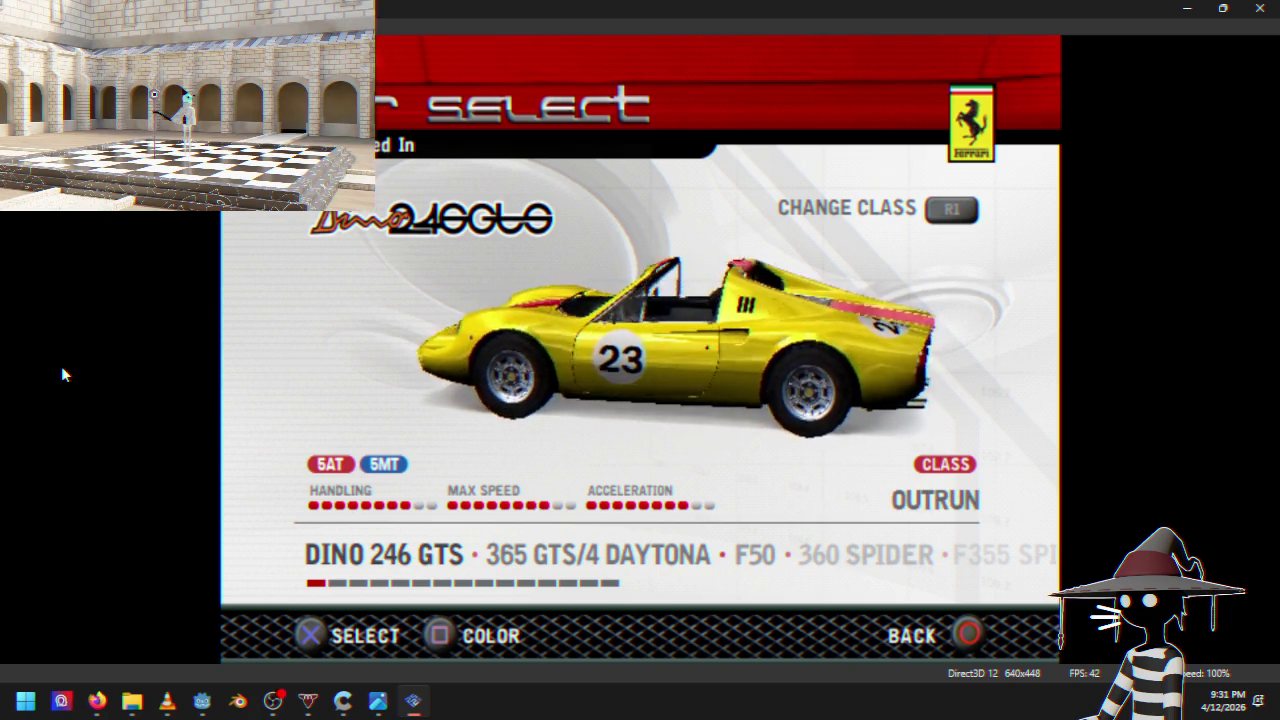
{"action": "key", "text": "Right"}
{"action": "key", "text": "Right"}
{"action": "key", "text": "Right"}
{"action": "key", "text": "Right"}
{"action": "key", "text": "Right"}
{"action": "key", "text": "Right"}
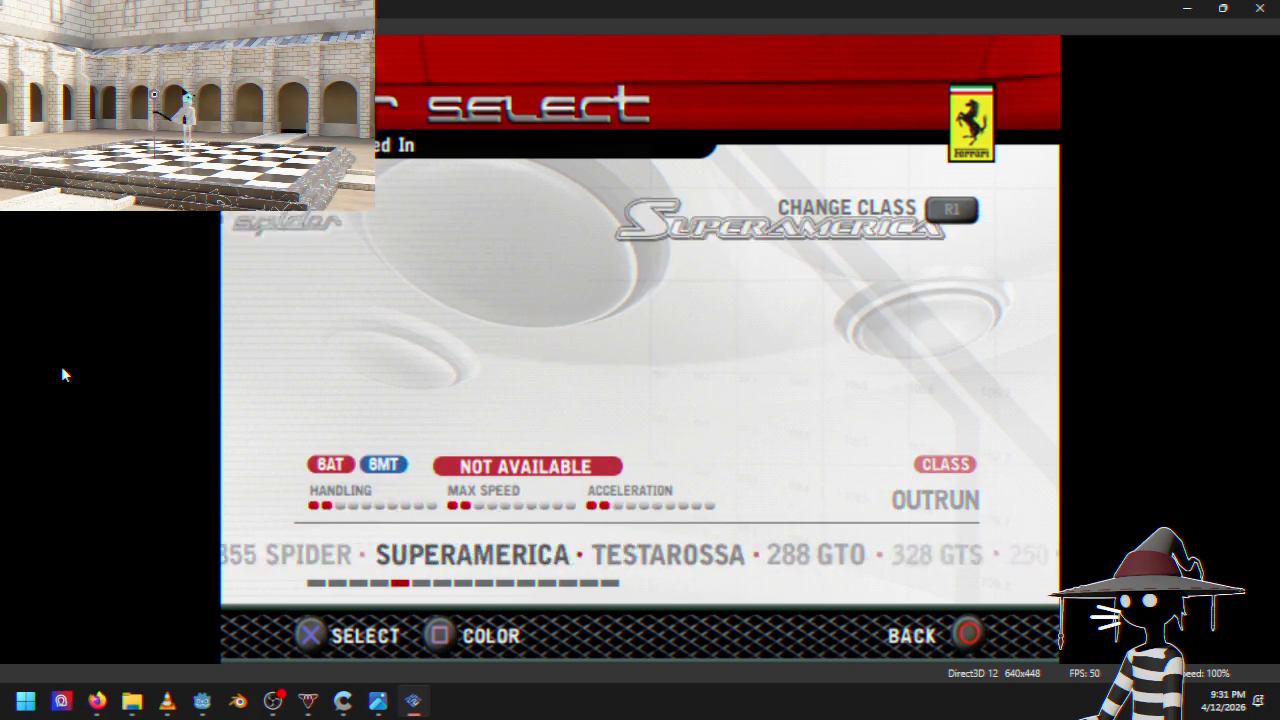
{"action": "key", "text": "Left"}
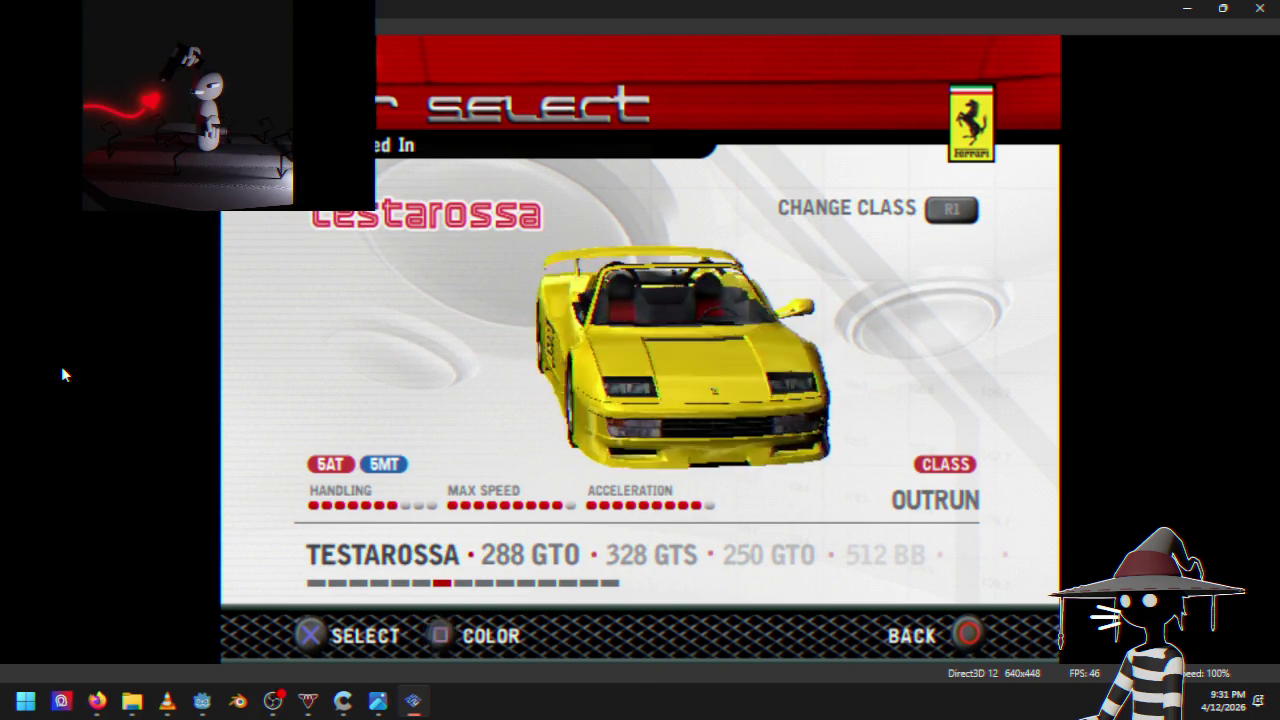
{"action": "key", "text": "j"}
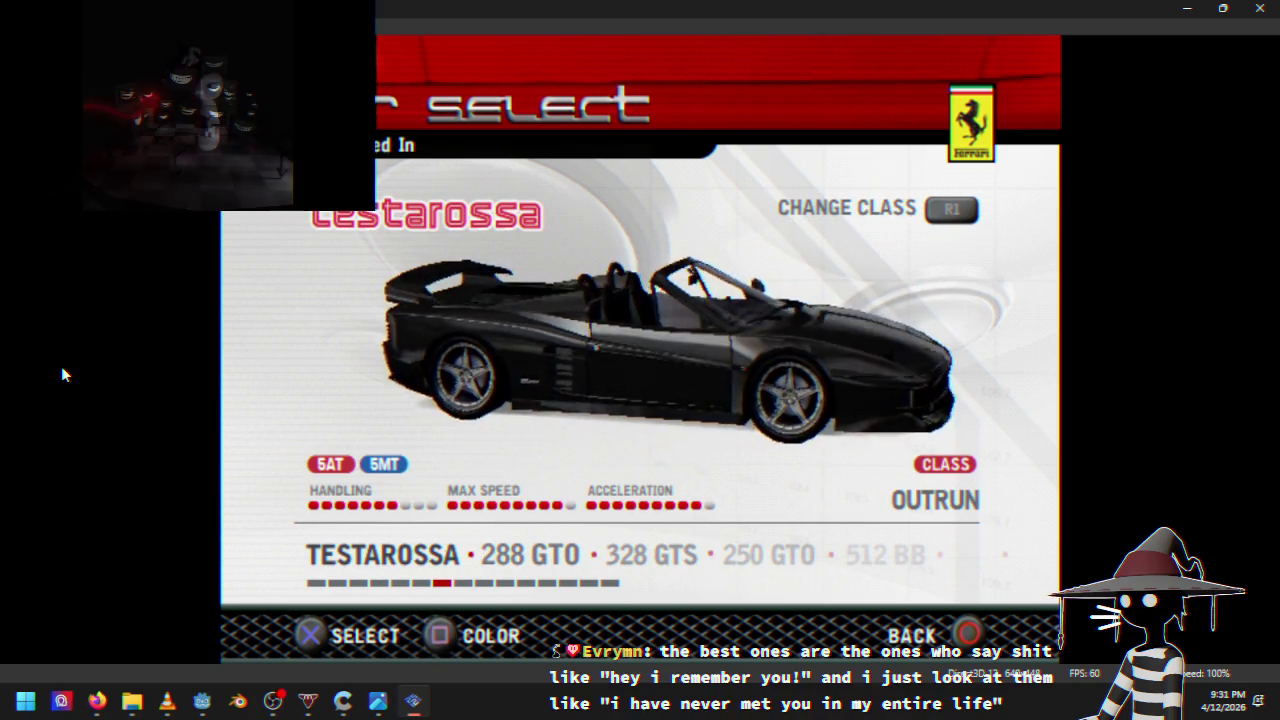
{"action": "key", "text": "k"}
{"action": "key", "text": "k"}
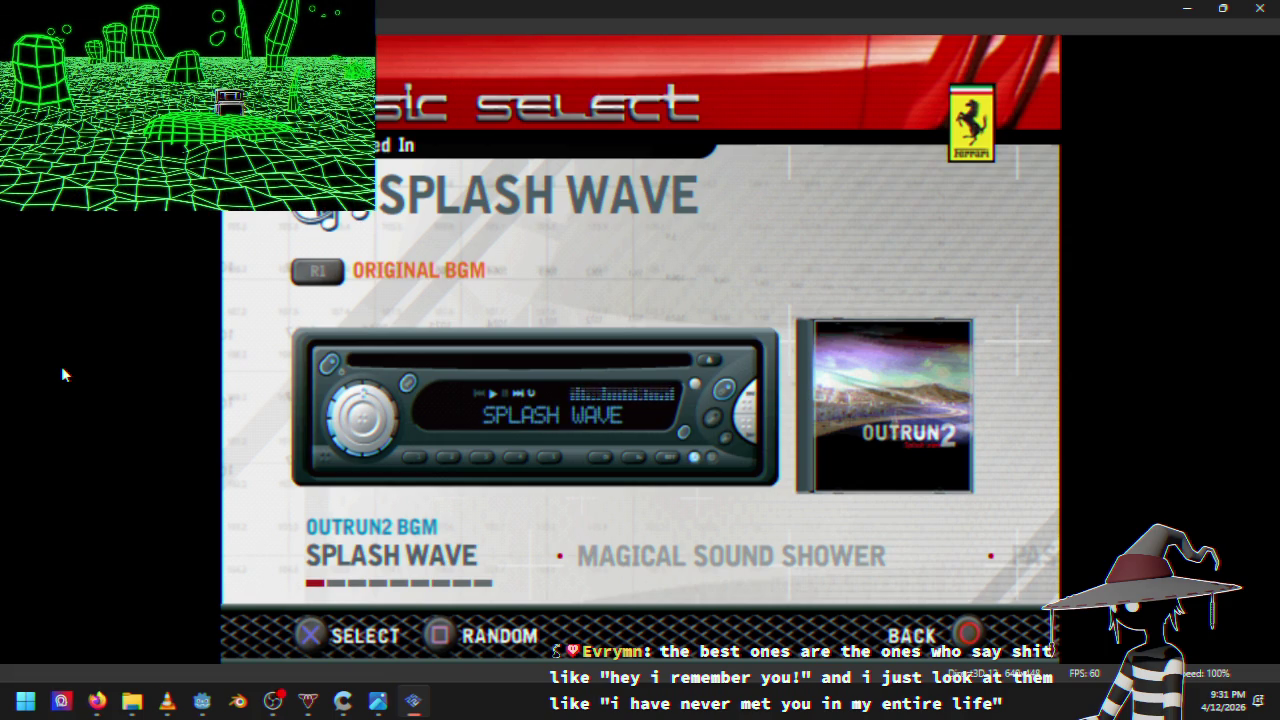
{"action": "key", "text": "Right"}
{"action": "key", "text": "Left"}
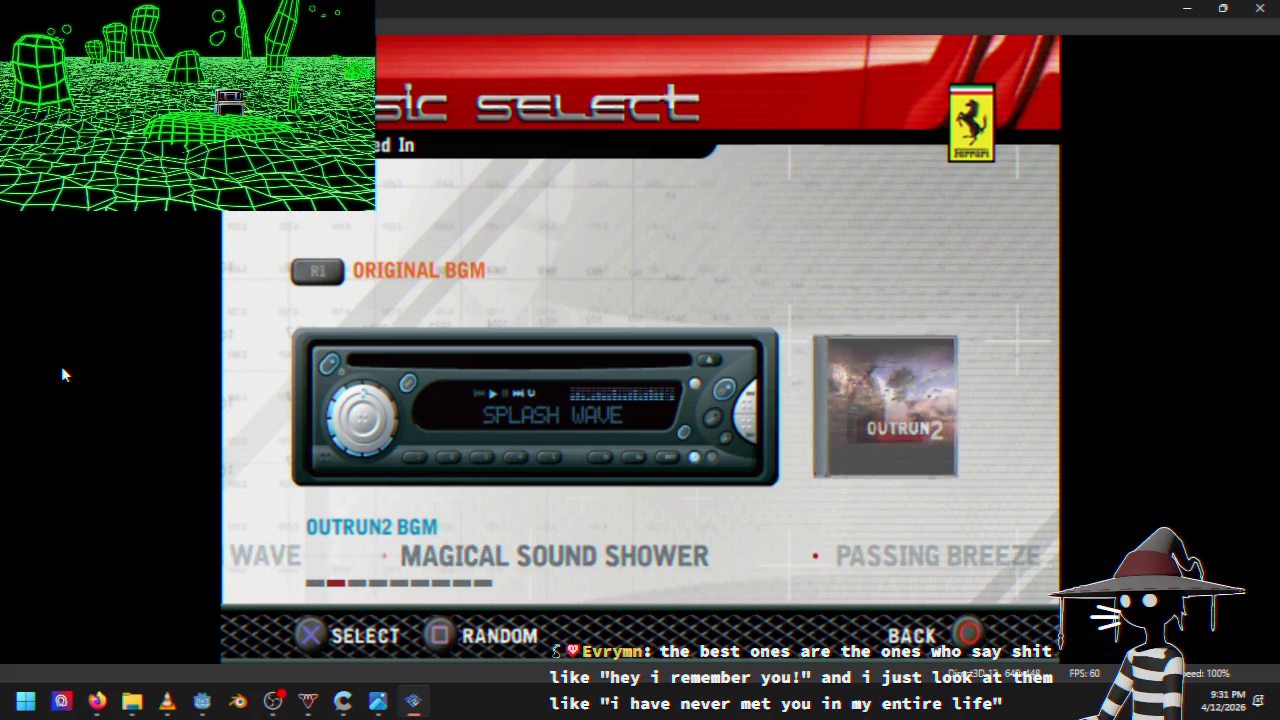
{"action": "key", "text": "Right"}
{"action": "key", "text": "Right"}
{"action": "key", "text": "Right"}
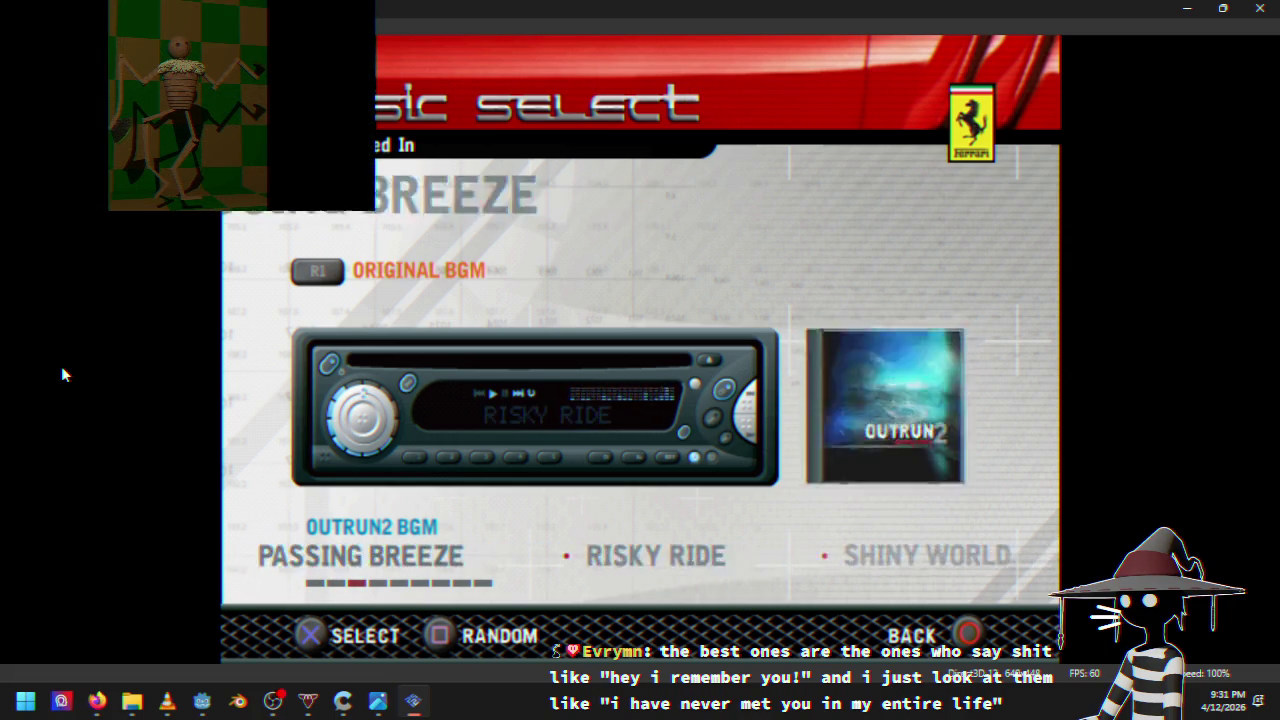
{"action": "key", "text": "Right"}
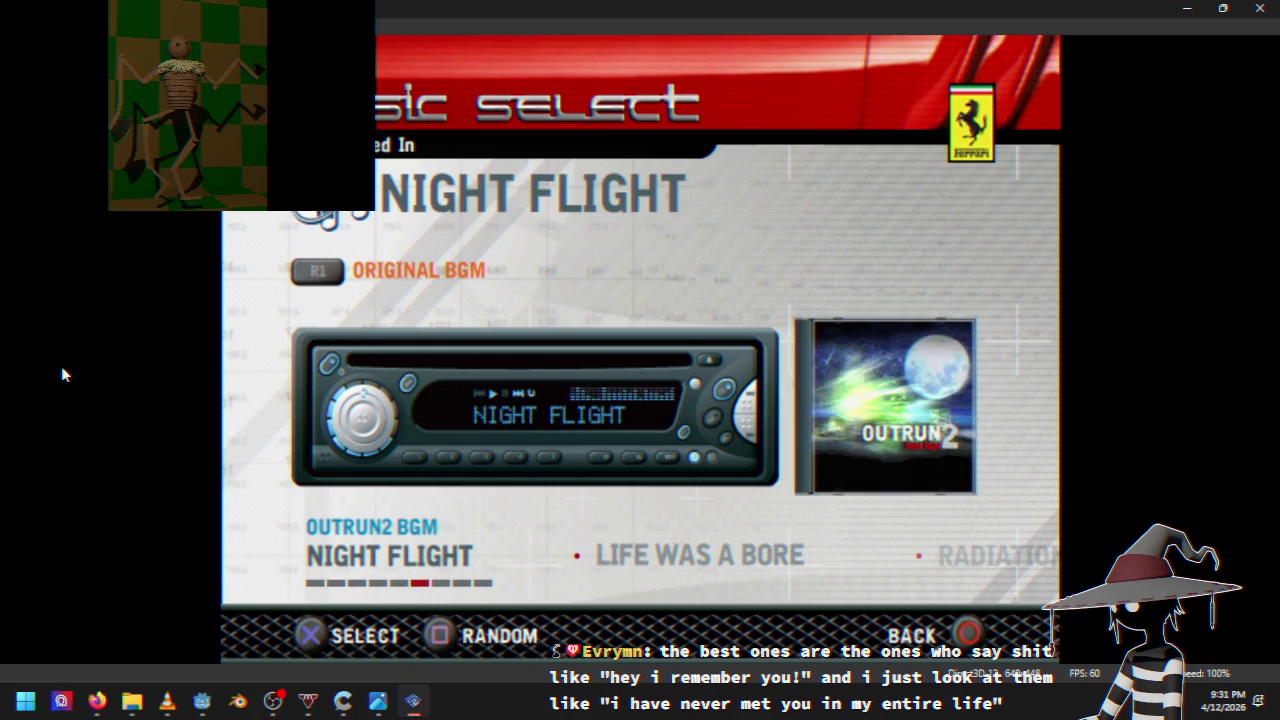
{"action": "key", "text": "Right"}
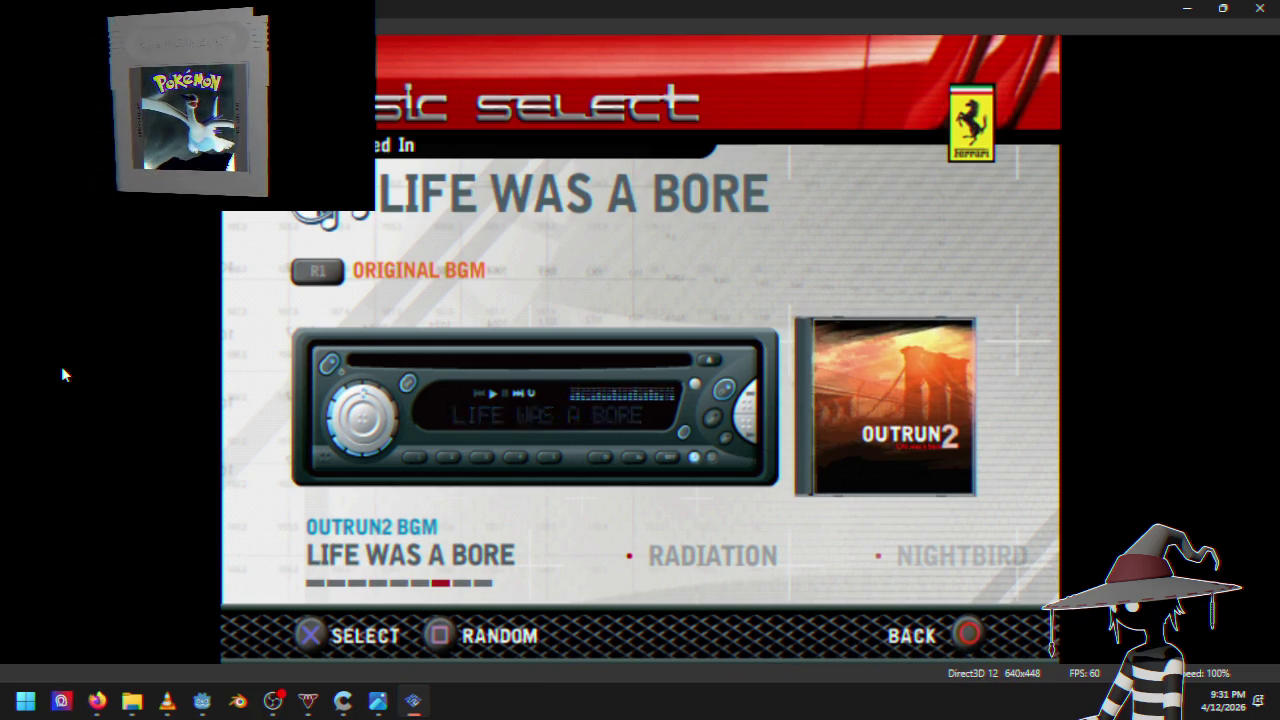
{"action": "key", "text": "Right"}
{"action": "key", "text": "Right"}
{"action": "key", "text": "Return"}
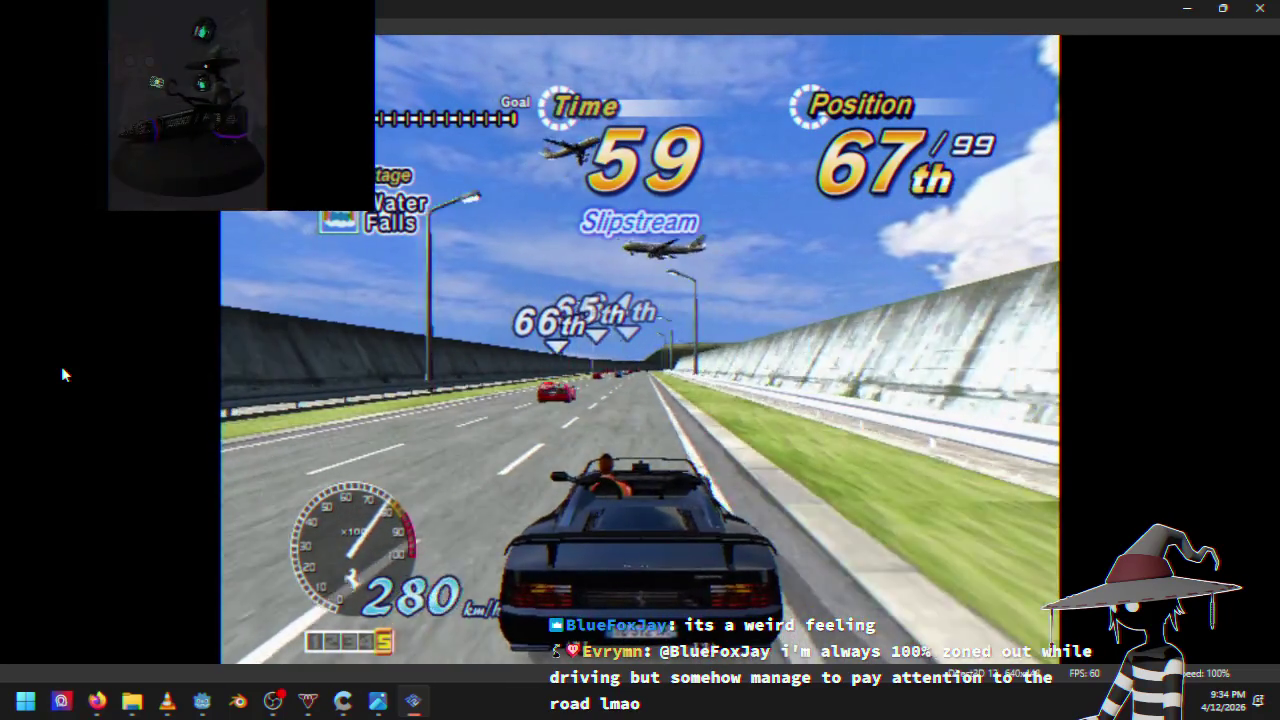
{"action": "key", "text": "Return"}
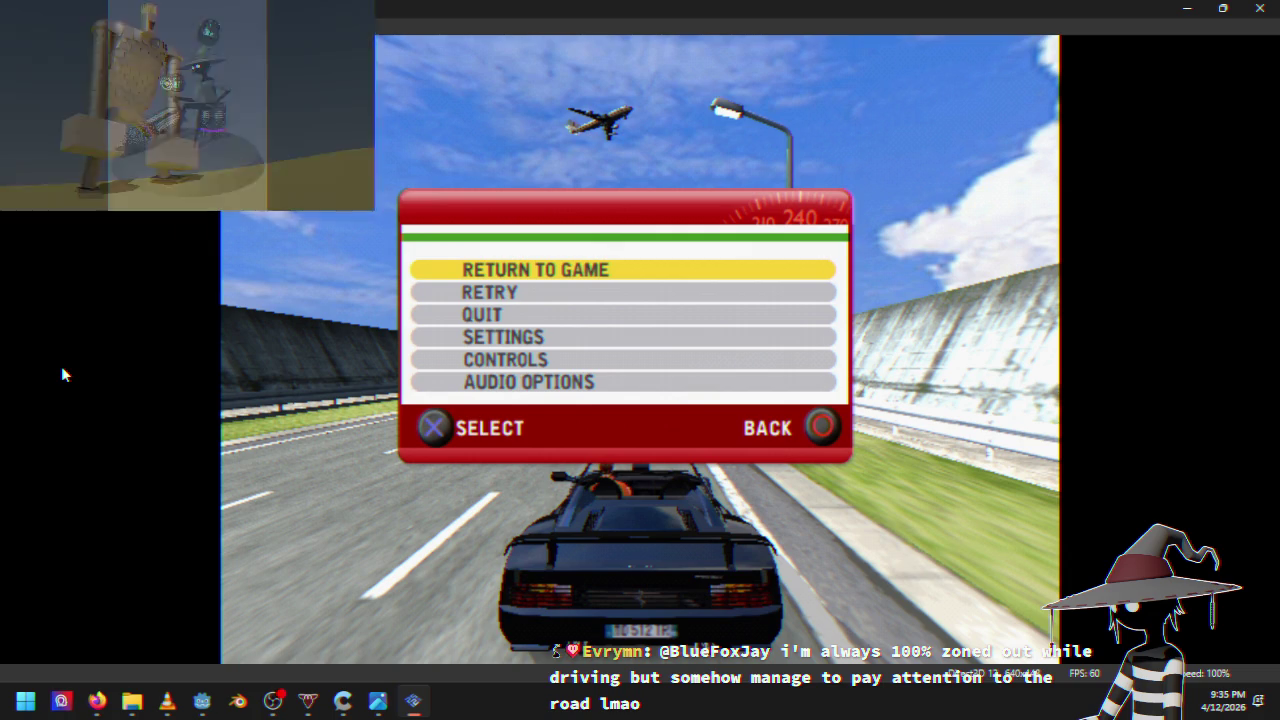
{"action": "key", "text": "Return"}
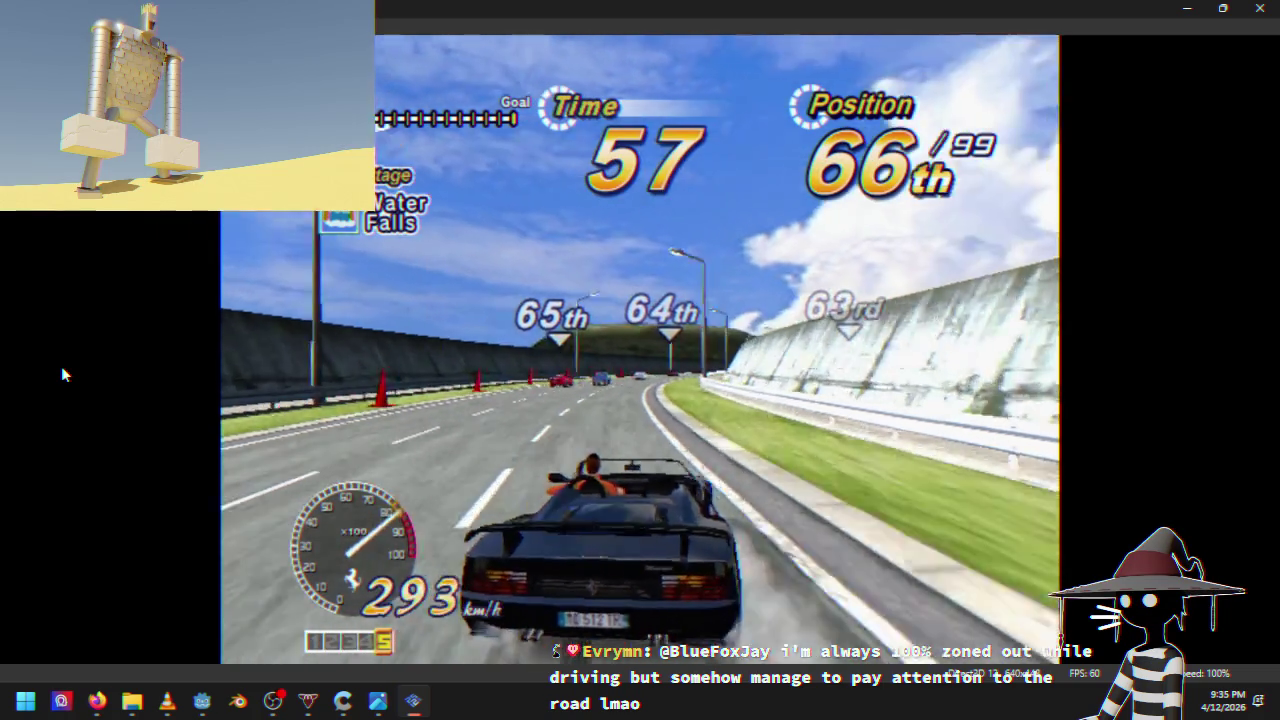
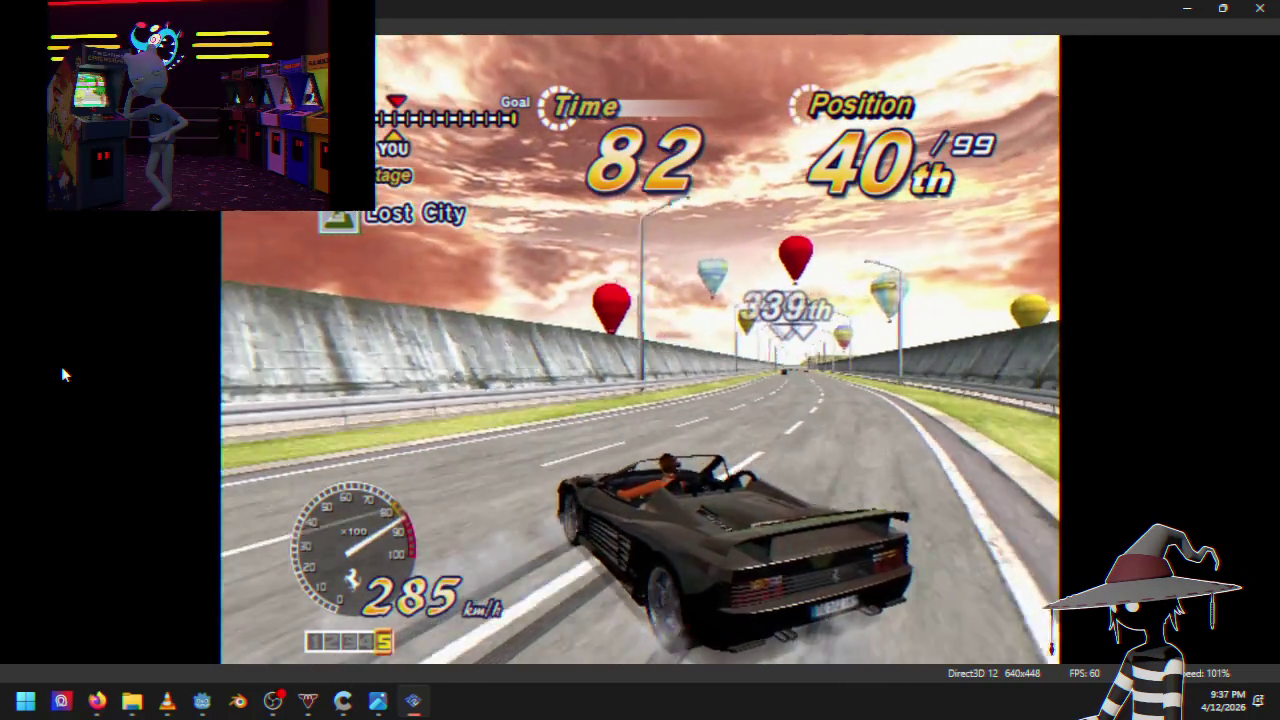
{"action": "key", "text": "Escape"}
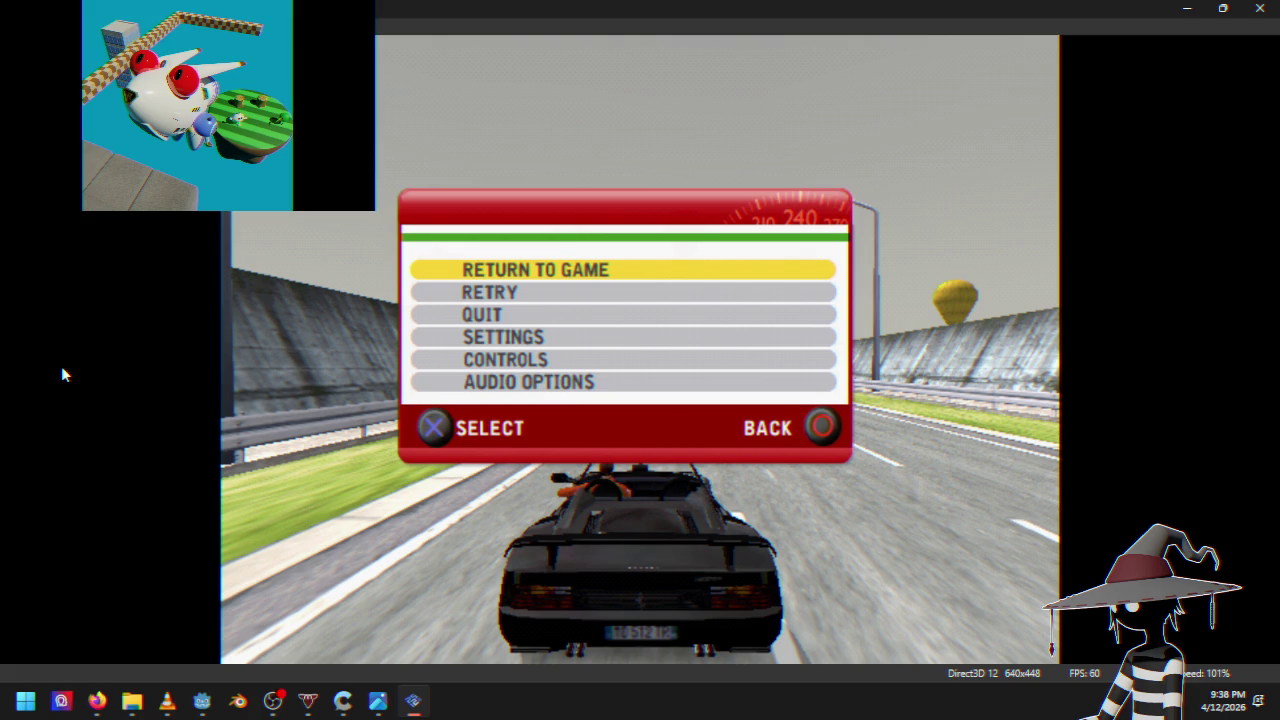
{"action": "key", "text": "Return"}
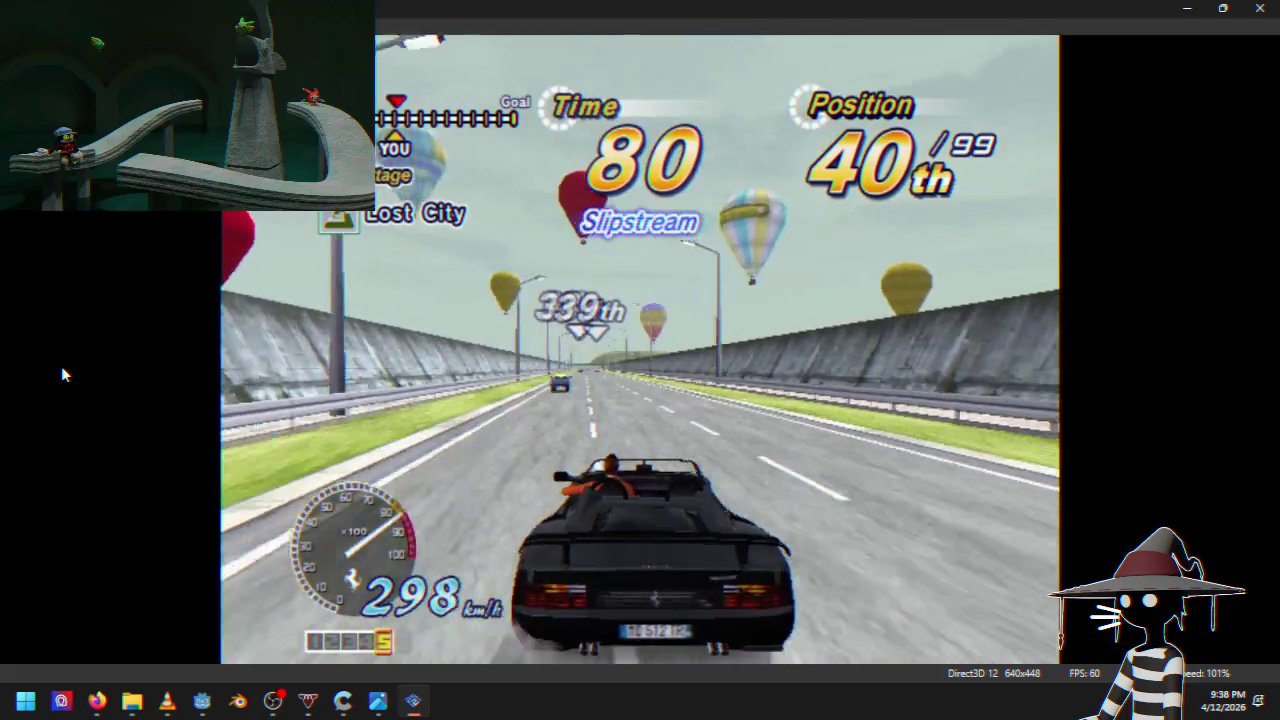